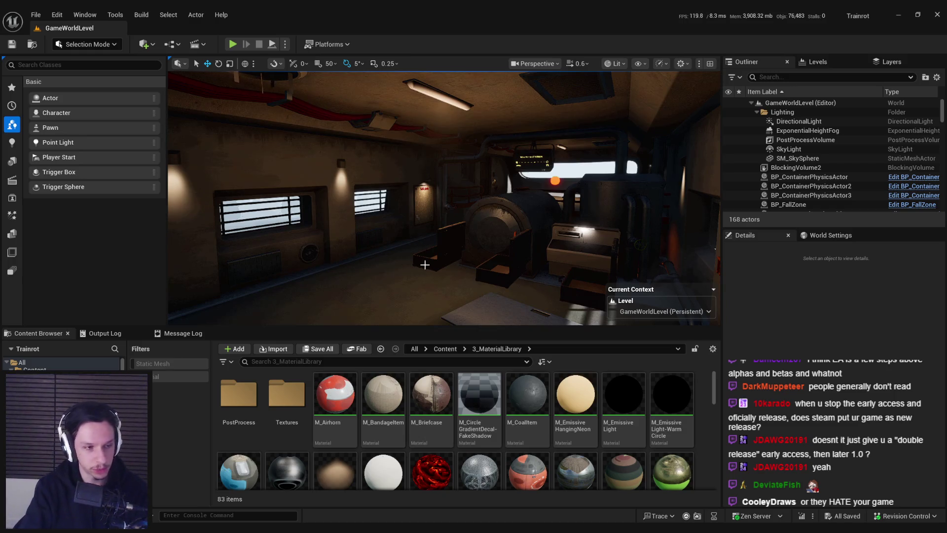
Fly the viewport camera through the GameWorldLevel train interior and its ceiling light, then bring up Steam.
drag(428, 266, 434, 233)
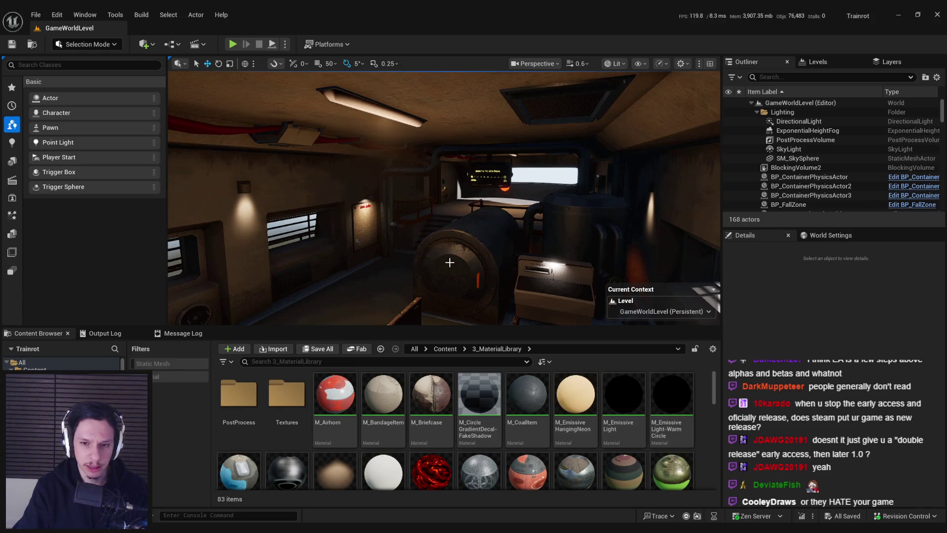
mouse_move(449, 262)
mouse_down()
mouse_move(452, 240)
mouse_move(449, 260)
mouse_move(450, 240)
mouse_move(381, 244)
mouse_up()
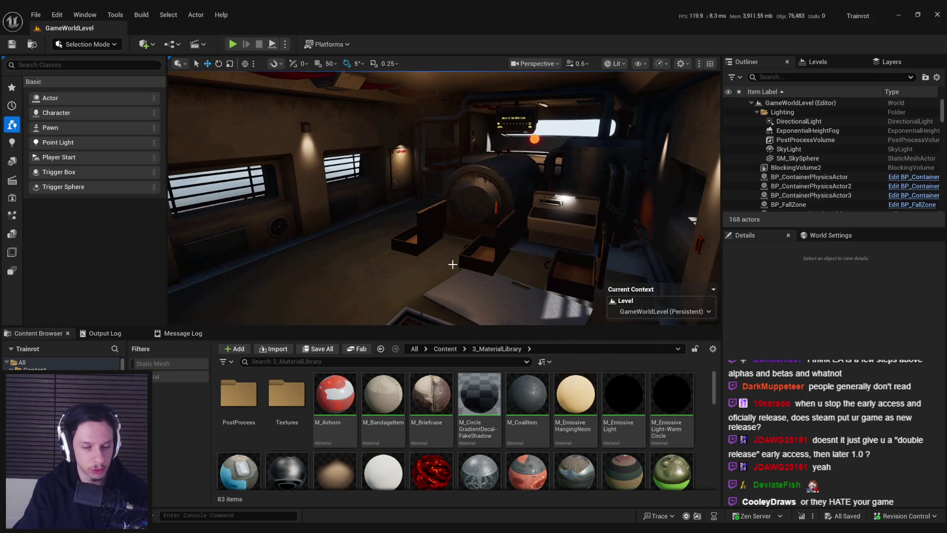
drag(453, 265, 452, 250)
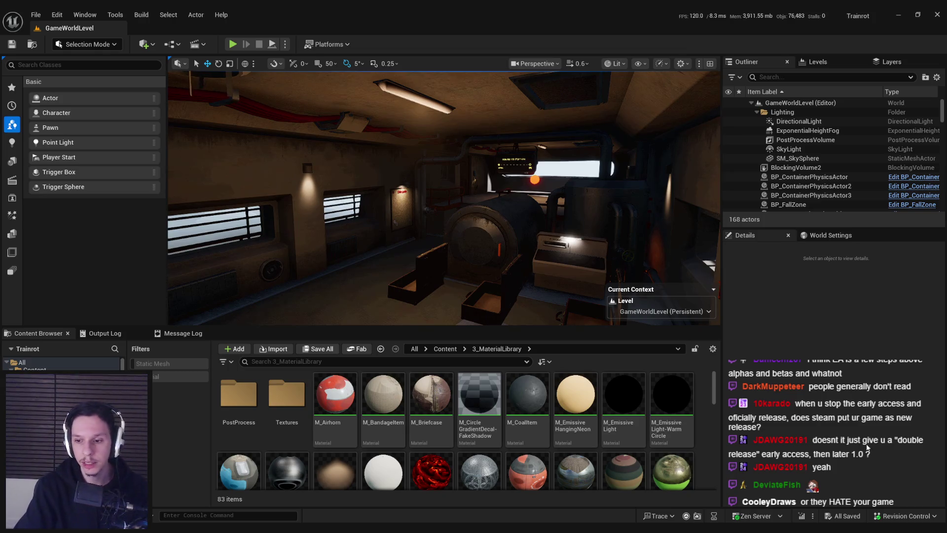
click(826, 479)
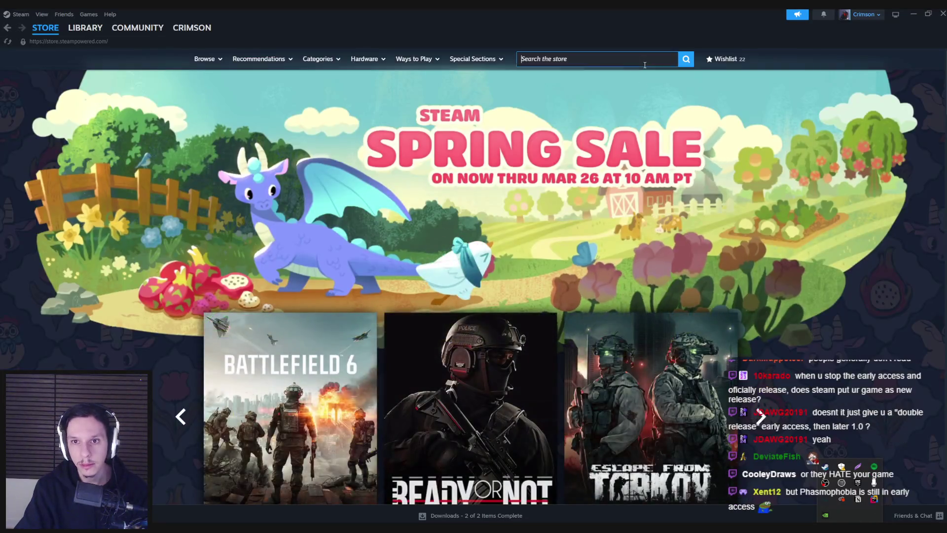
Search the Steam store for 'repo' and browse the R.E.P.O. store page.
click(645, 63)
text(repo)
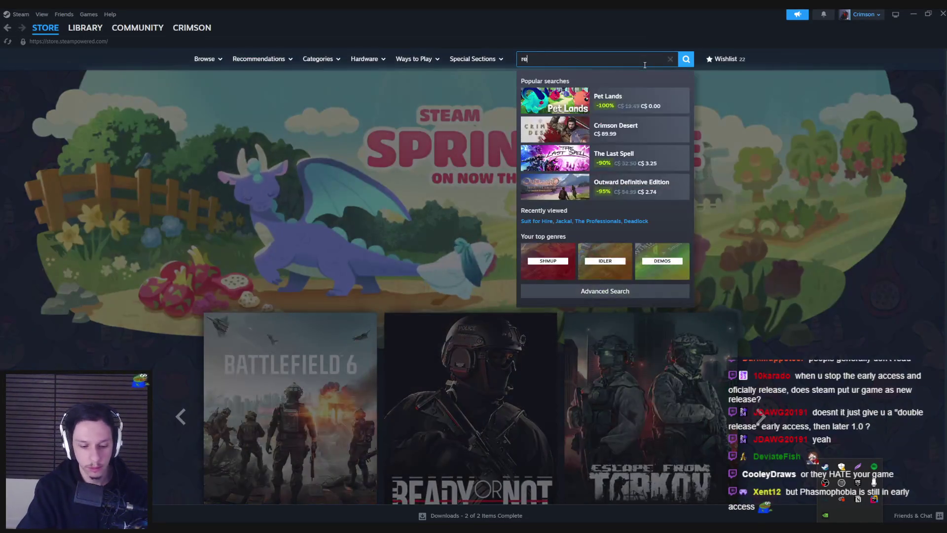
click(616, 89)
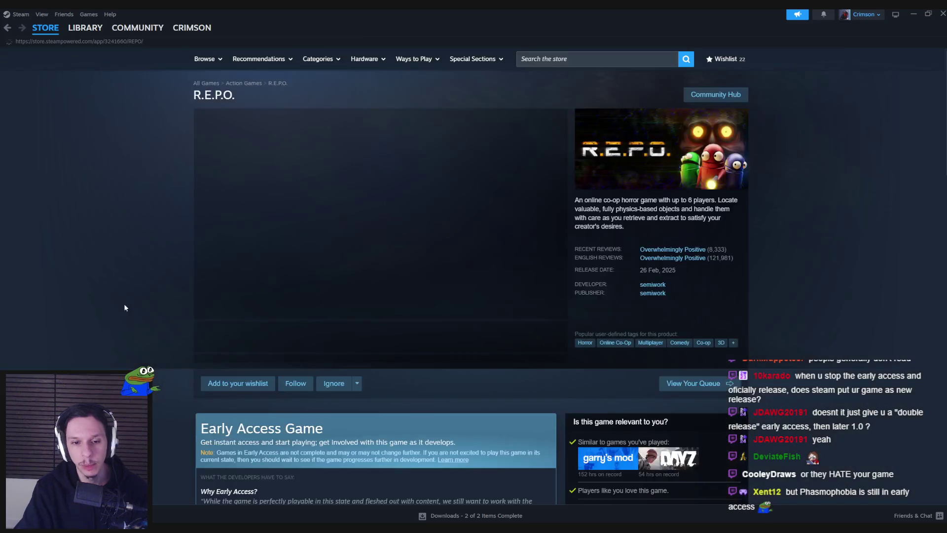
scroll(133, 301, down, 2)
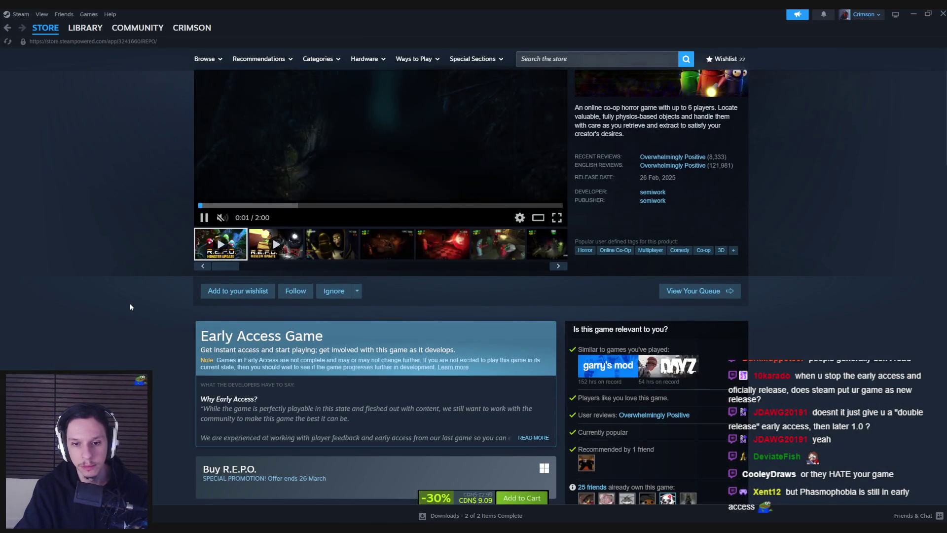
scroll(130, 306, up, 2)
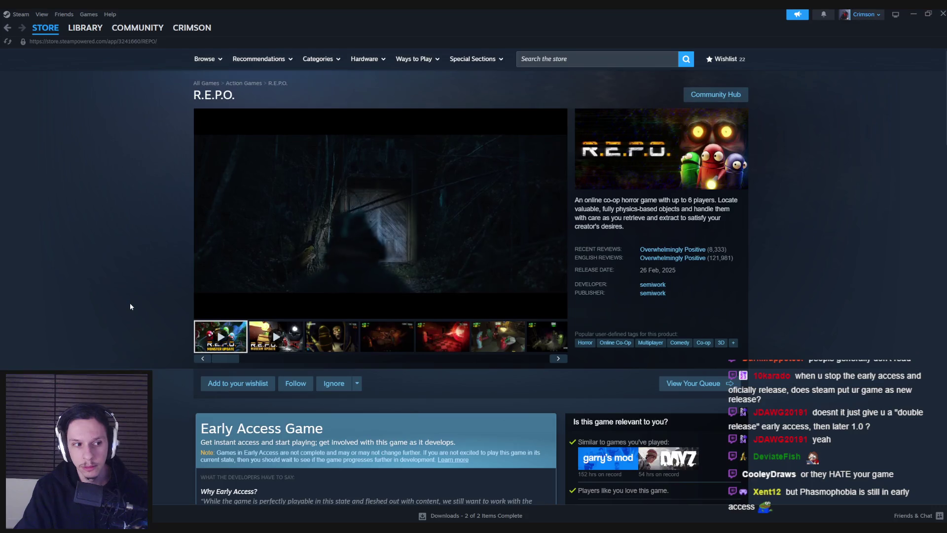
Search the store again and browse the PEAK store page.
click(592, 59)
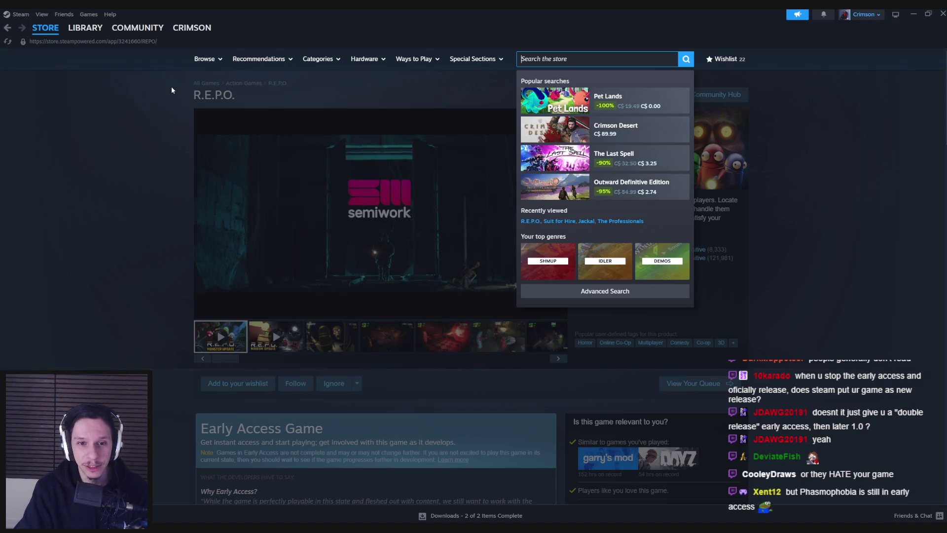
text(peak)
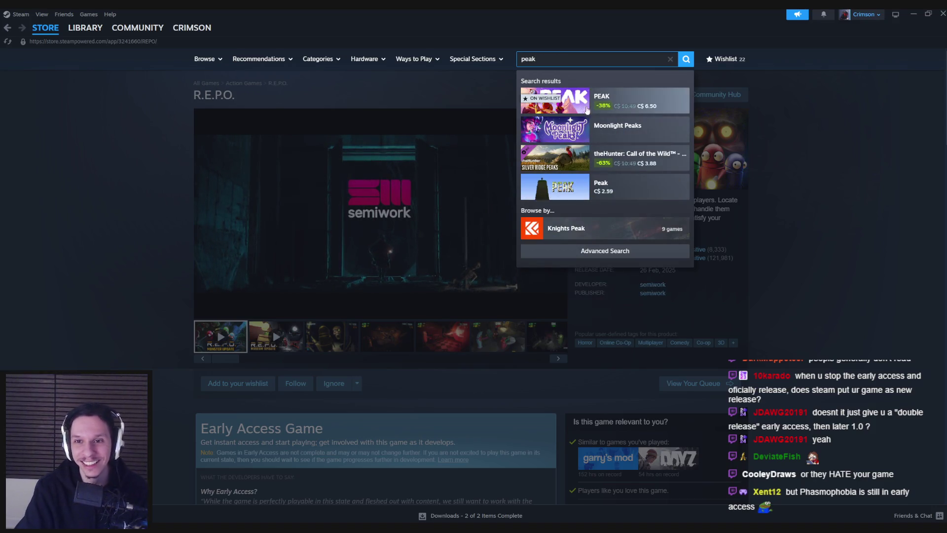
click(607, 100)
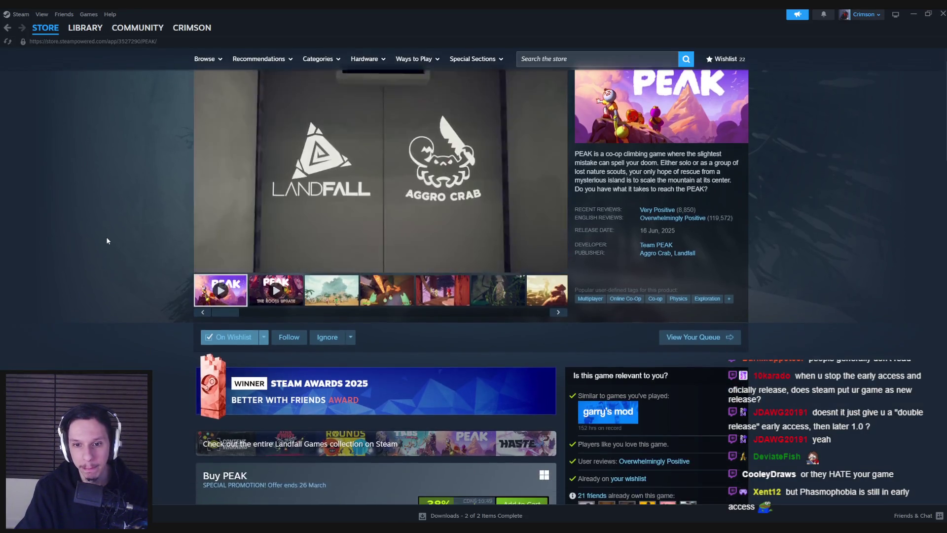
scroll(107, 241, down, 1)
scroll(107, 241, down, 3)
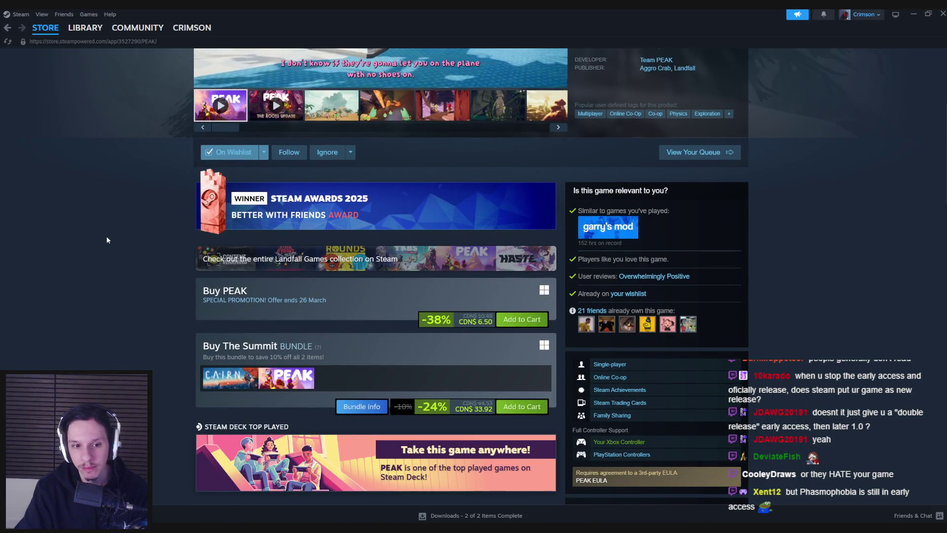
scroll(107, 240, up, 5)
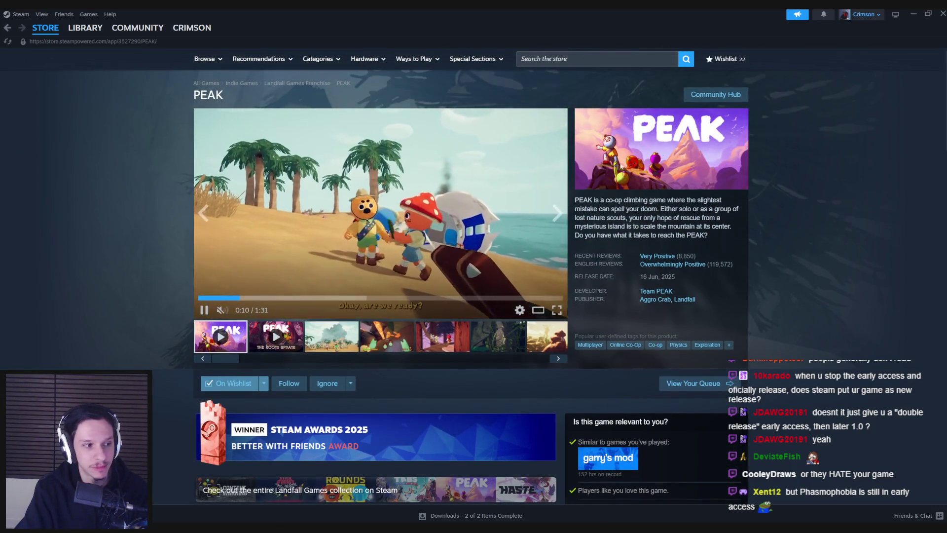
Return to Unreal Editor and turn the camera toward the train ceiling and left wall.
key(alt+Tab)
scroll(373, 227, down, 2)
mouse_move(398, 220)
mouse_down()
mouse_move(382, 209)
mouse_move(390, 200)
mouse_move(378, 202)
mouse_up()
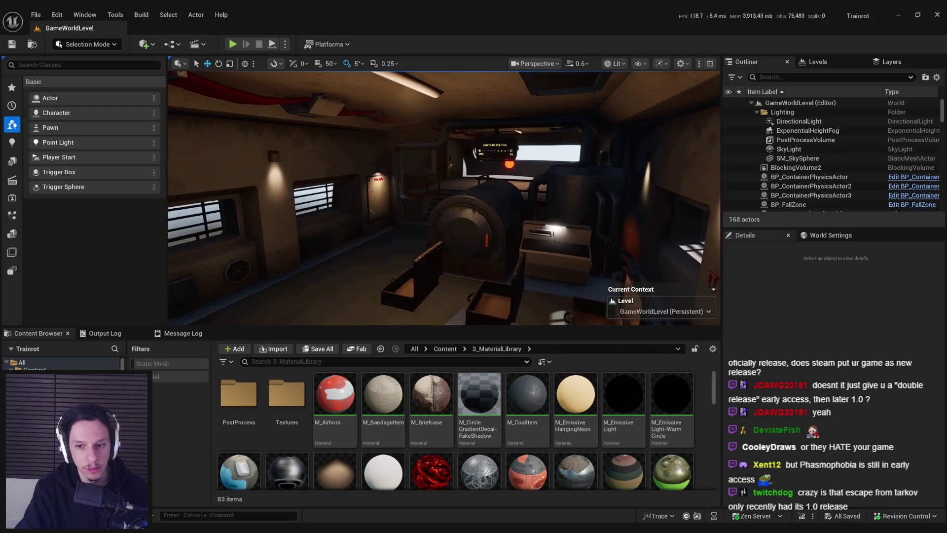
click(445, 349)
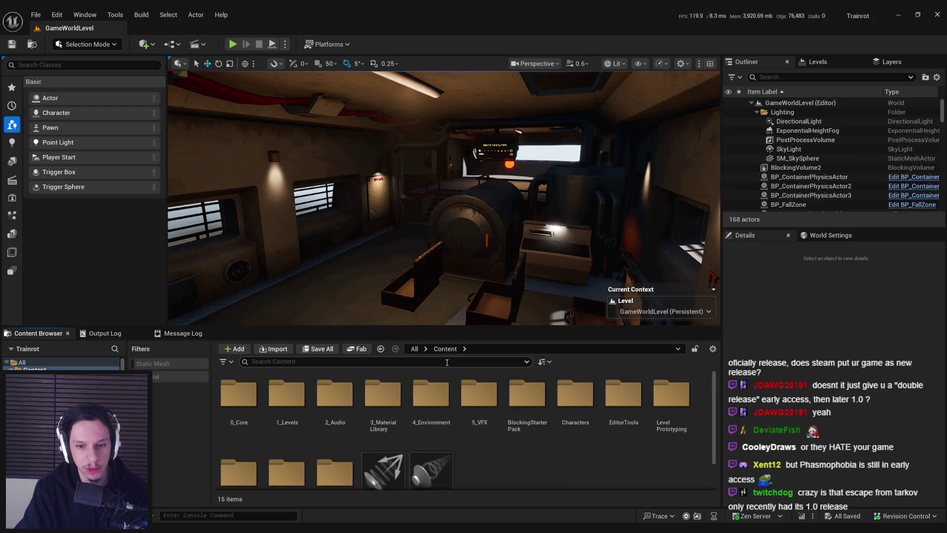
key(alt+Left)
click(445, 349)
key(alt+Left)
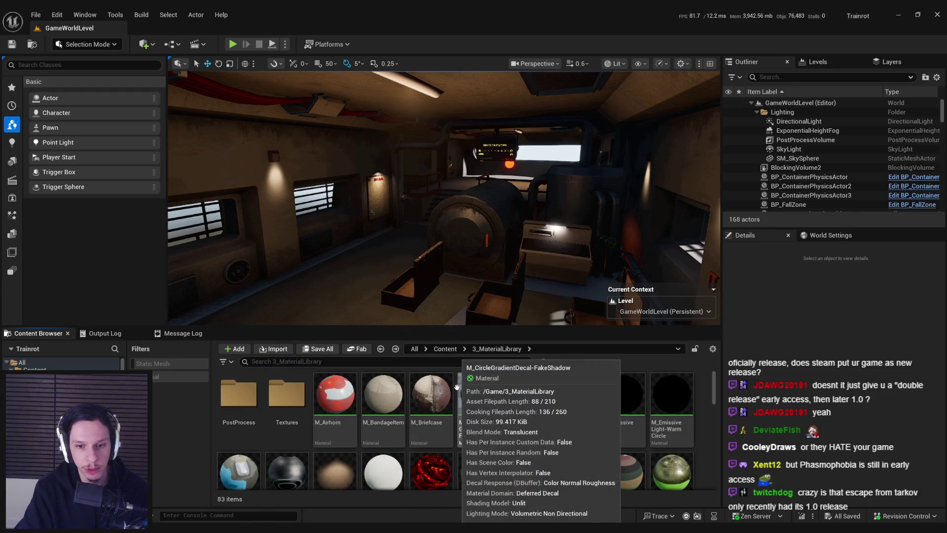
click(452, 350)
key(alt+Left)
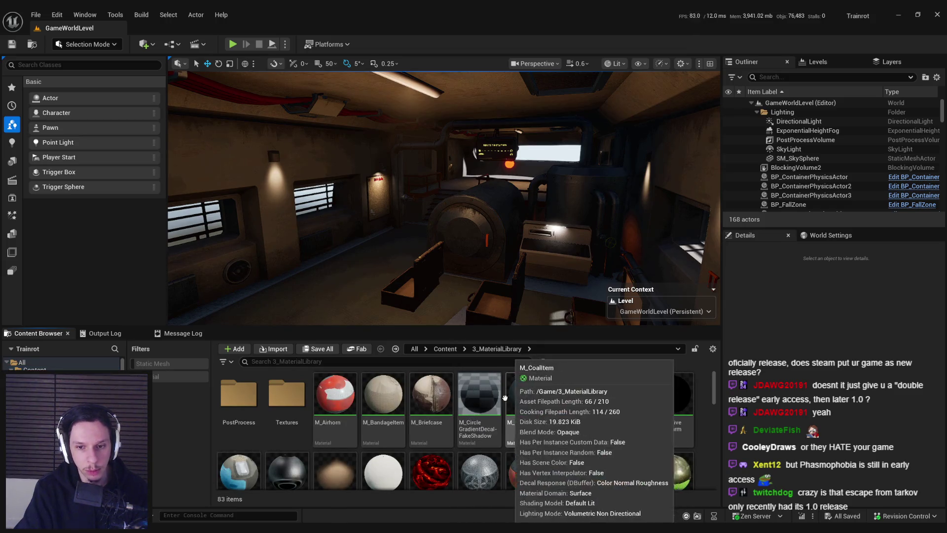
scroll(477, 412, down, 2)
scroll(477, 412, down, 2)
scroll(476, 407, up, 4)
scroll(476, 407, down, 2)
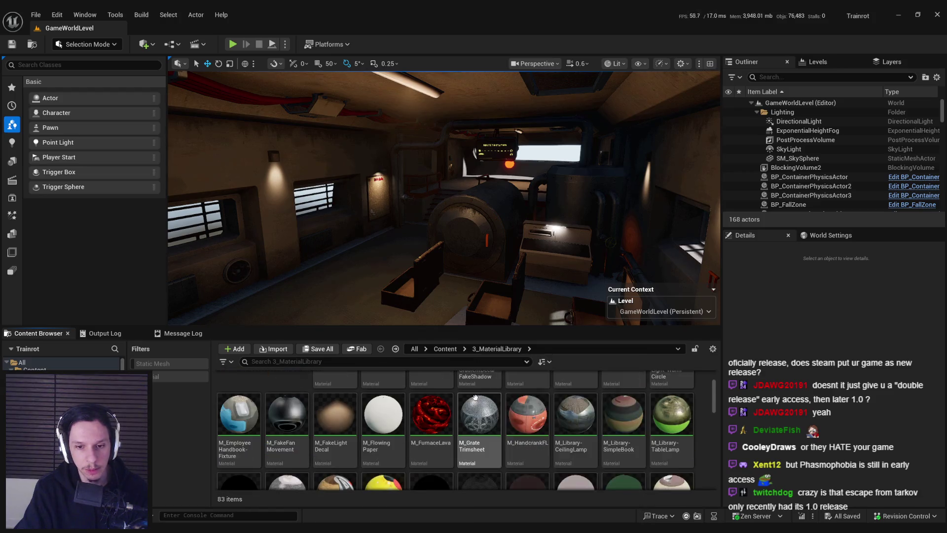
scroll(463, 417, down, 1)
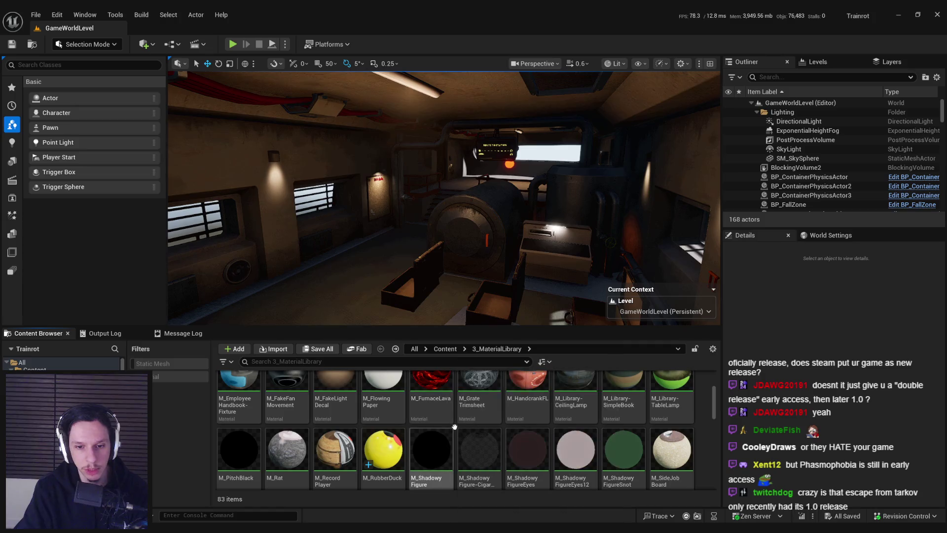
scroll(454, 424, down, 5)
scroll(456, 427, down, 3)
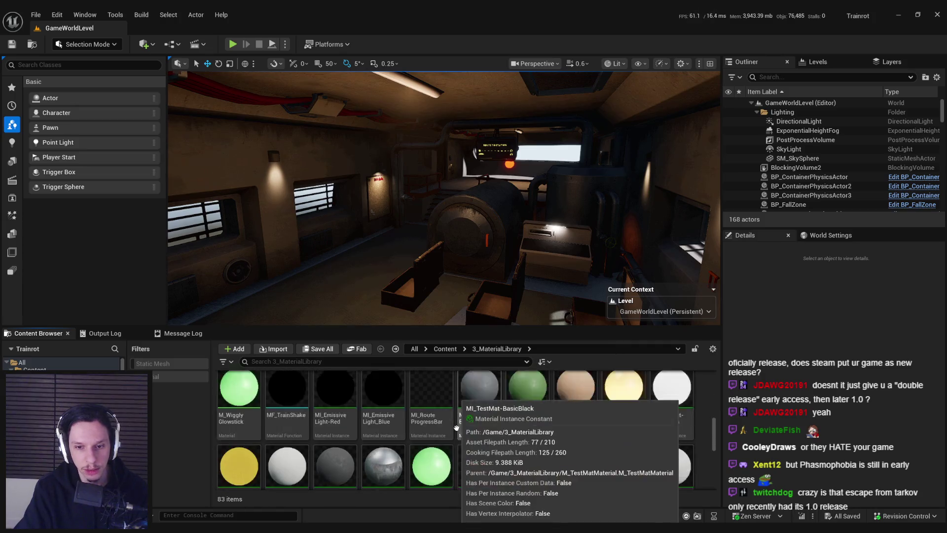
mouse_move(714, 452)
mouse_down()
mouse_move(712, 472)
mouse_move(699, 374)
mouse_up()
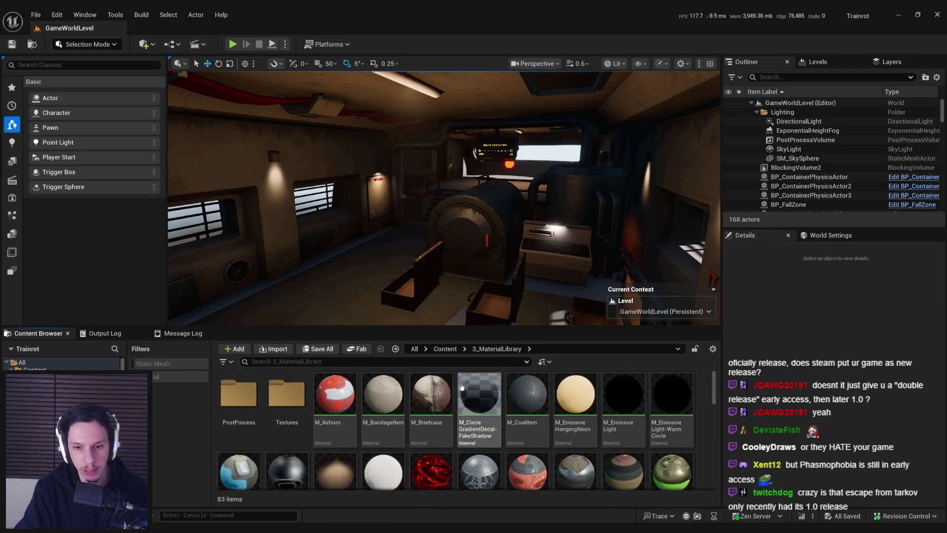
scroll(456, 272, up, 3)
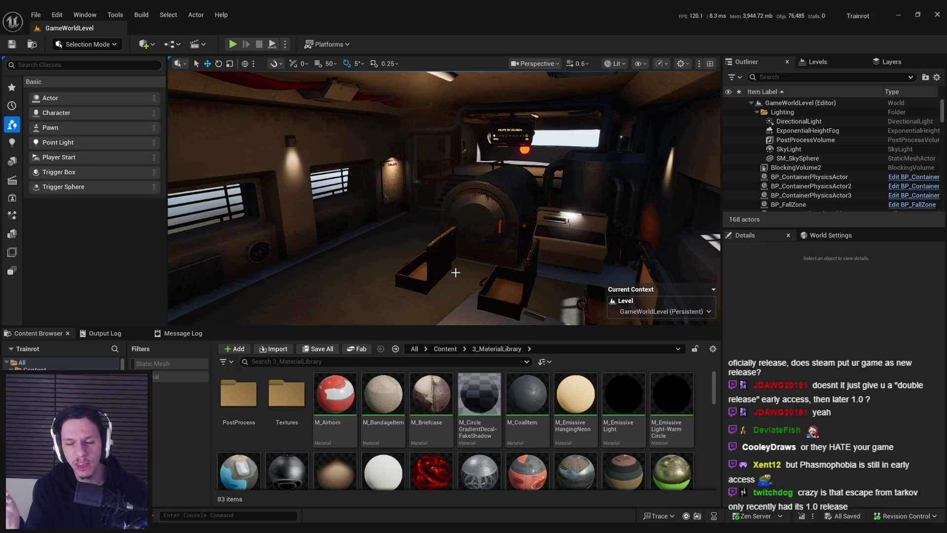
click(444, 349)
double_click(432, 395)
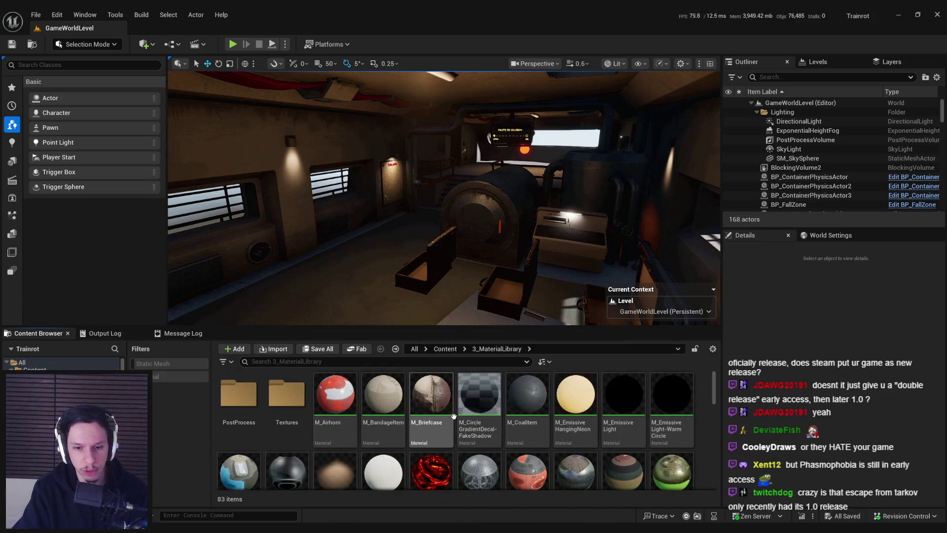
mouse_move(461, 418)
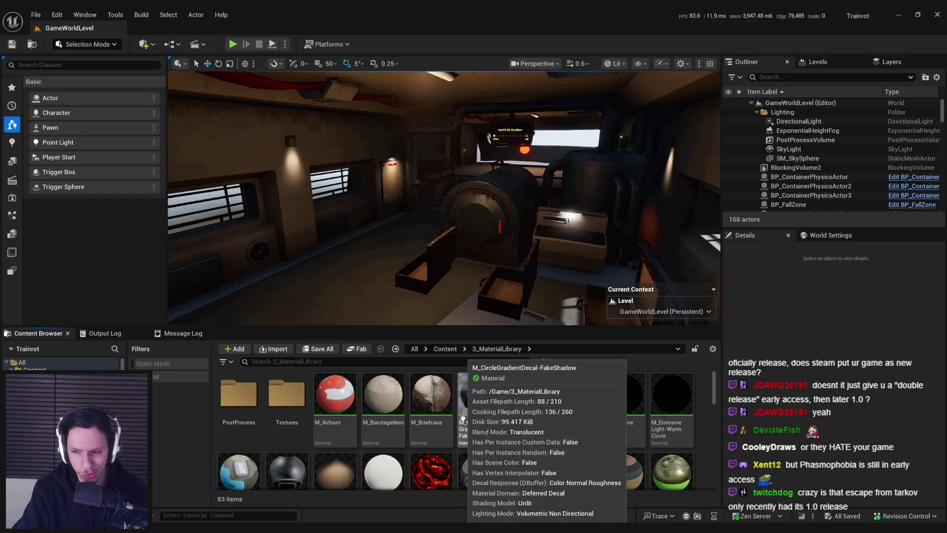
mouse_move(444, 222)
mouse_down()
mouse_move(444, 173)
mouse_move(444, 207)
mouse_move(444, 187)
mouse_move(523, 192)
mouse_move(458, 193)
mouse_move(439, 332)
mouse_up()
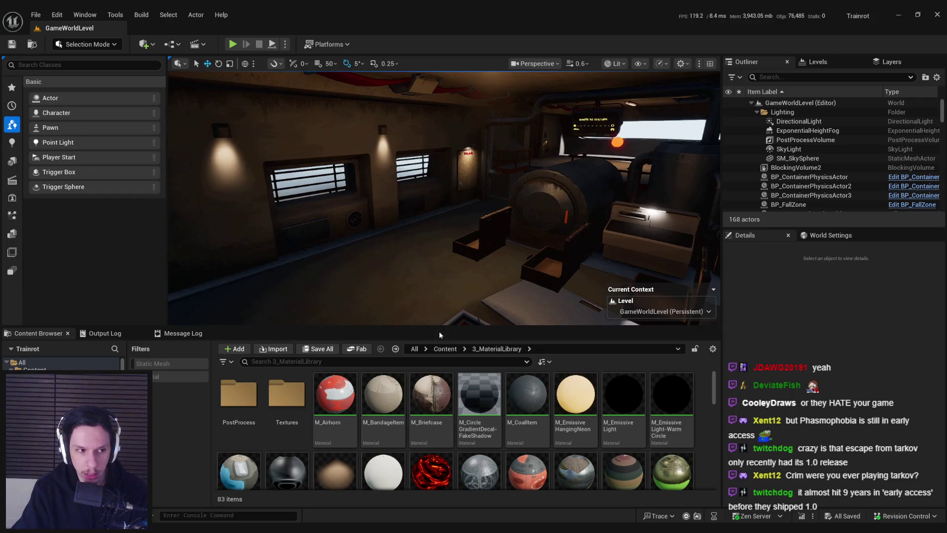
Browse the content browser into the 0_Core folder and back to the Content root.
click(445, 349)
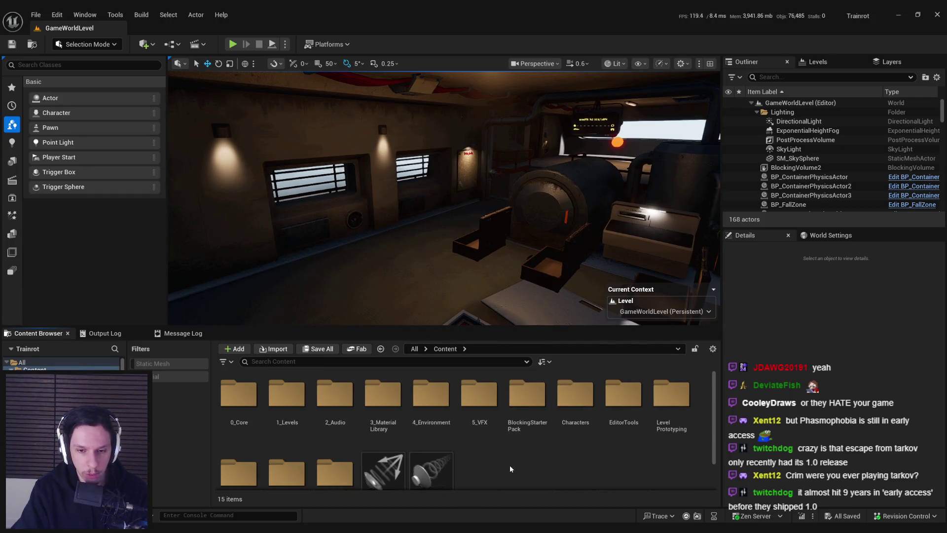
mouse_move(480, 424)
mouse_down()
mouse_move(456, 417)
mouse_move(455, 399)
mouse_up()
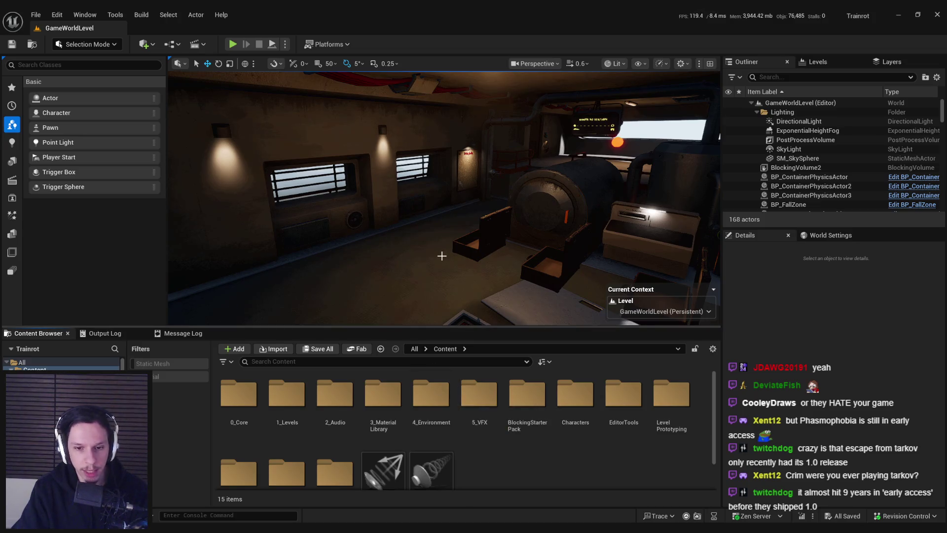
drag(441, 256, 440, 259)
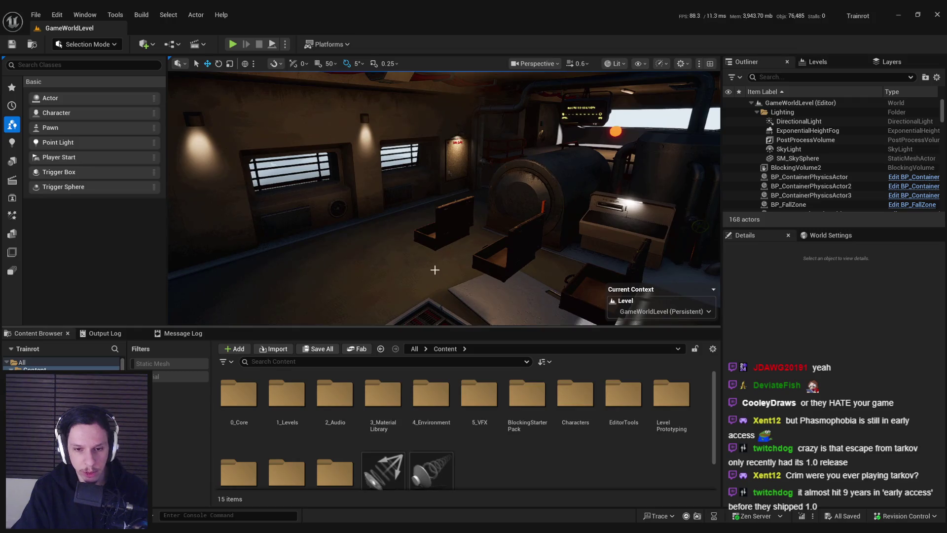
double_click(249, 406)
key(alt+Left)
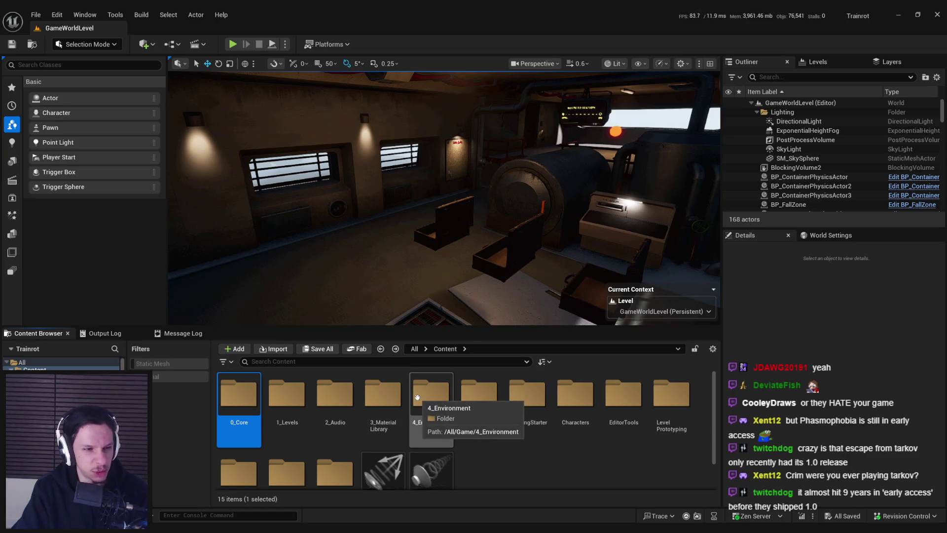
double_click(249, 401)
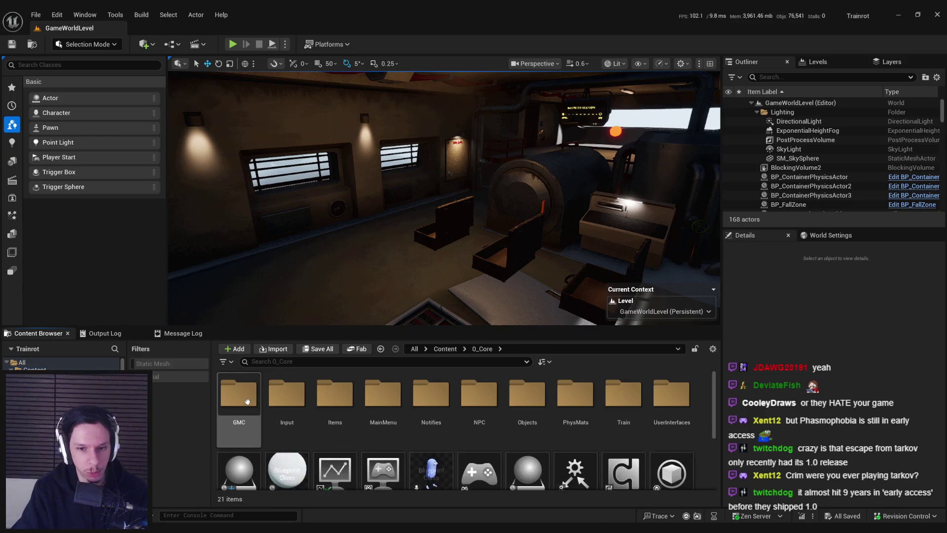
key(alt+Left)
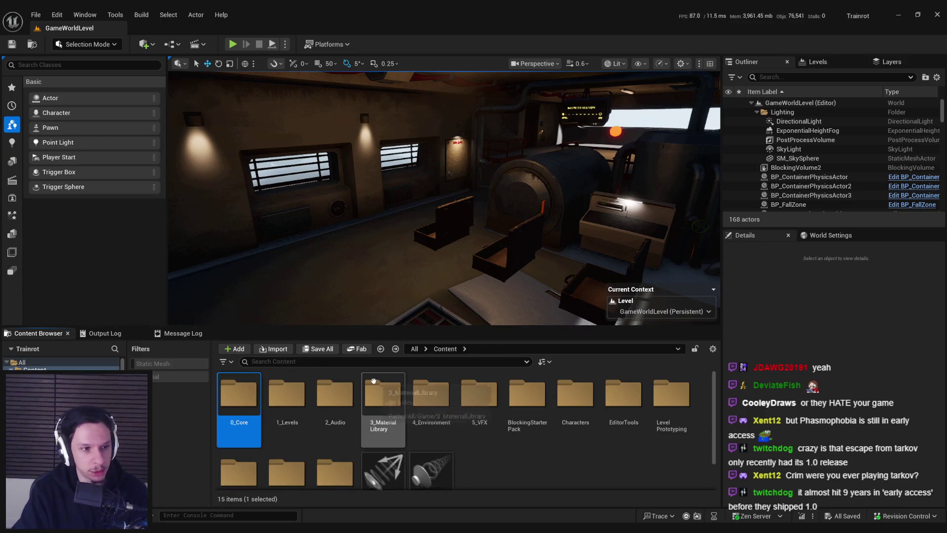
click(456, 460)
Fly the camera further through the train, then switch to the Steam PEAK page.
mouse_move(444, 198)
mouse_down()
mouse_move(459, 194)
mouse_move(443, 293)
mouse_move(443, 233)
mouse_move(443, 254)
mouse_up()
click(414, 348)
key(alt+Left)
mouse_move(428, 270)
mouse_down()
mouse_move(427, 262)
mouse_move(422, 276)
mouse_up()
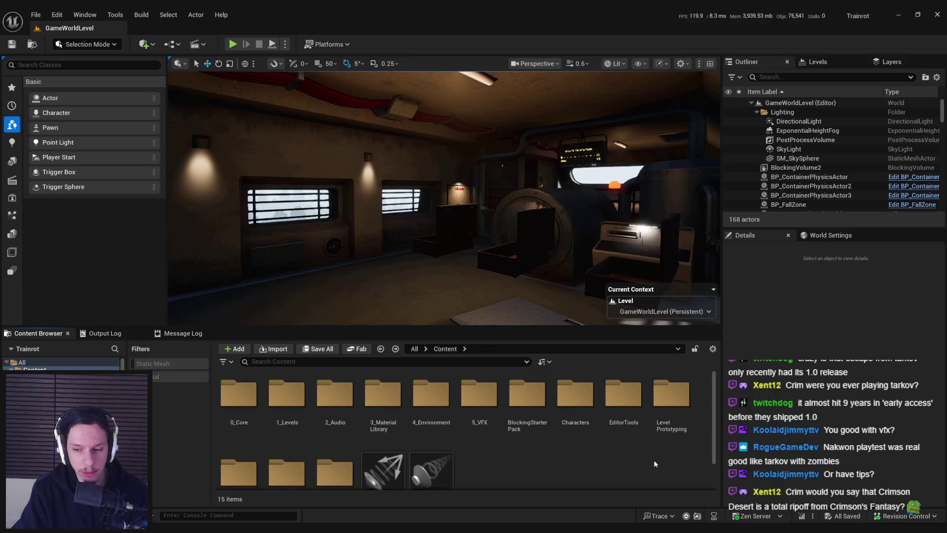
key(alt+Tab)
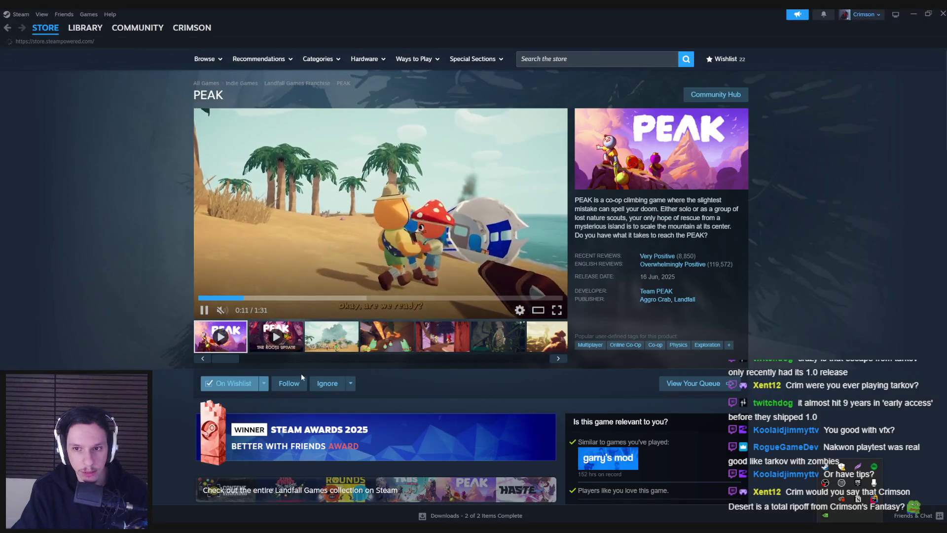
Scroll down the Steam store front page sale listings, then close the Steam window.
scroll(118, 277, down, 10)
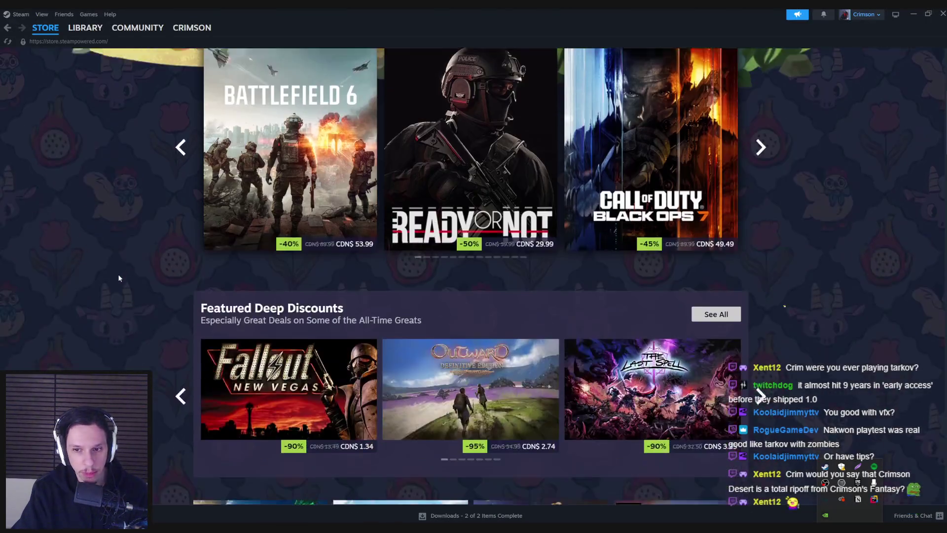
scroll(119, 278, down, 10)
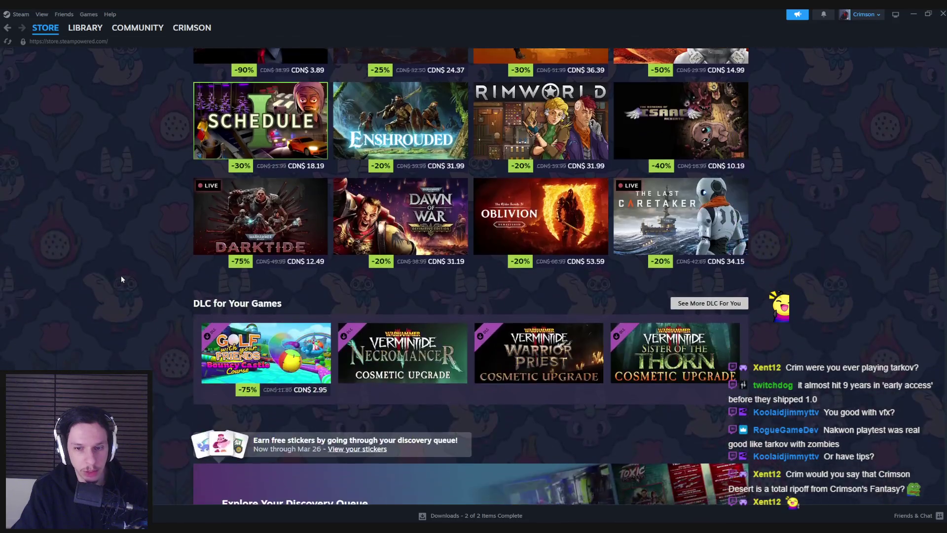
scroll(122, 280, down, 10)
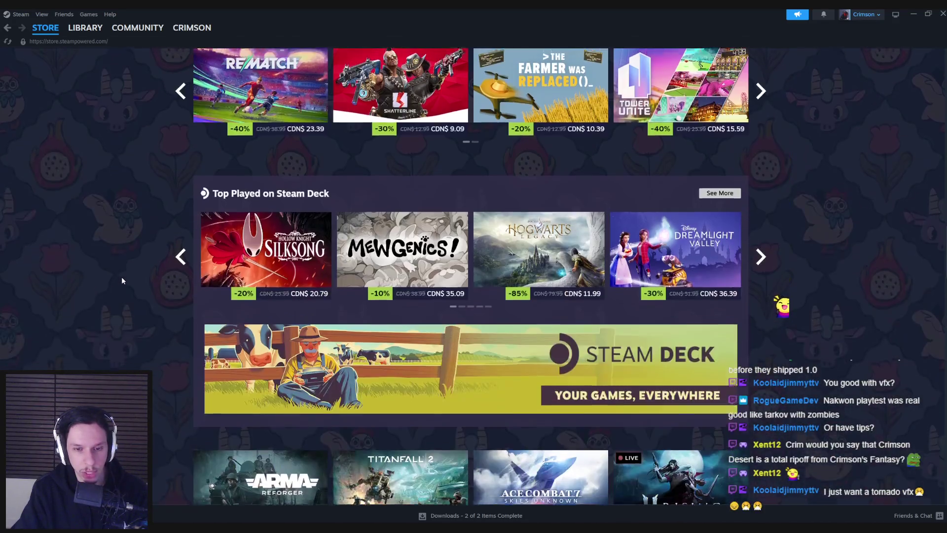
scroll(122, 280, down, 2)
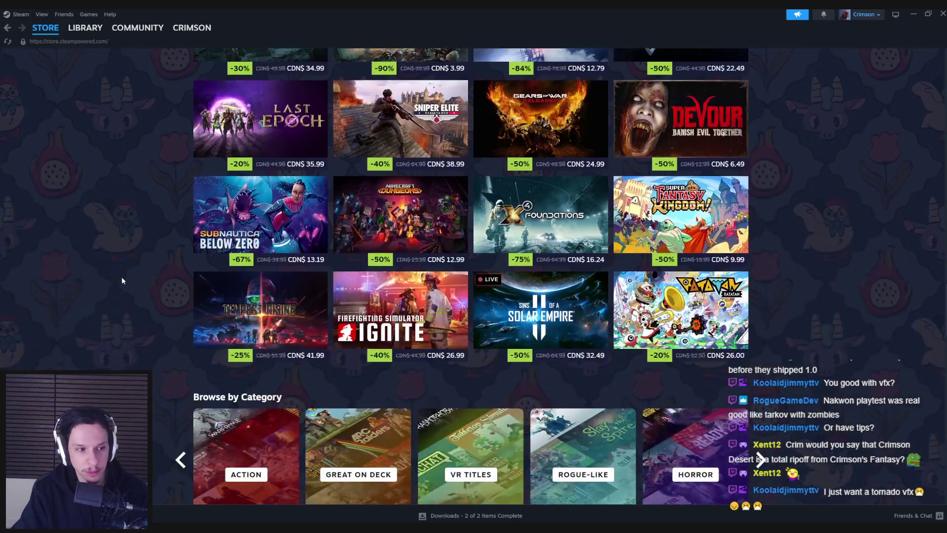
scroll(122, 280, down, 7)
scroll(122, 280, down, 2)
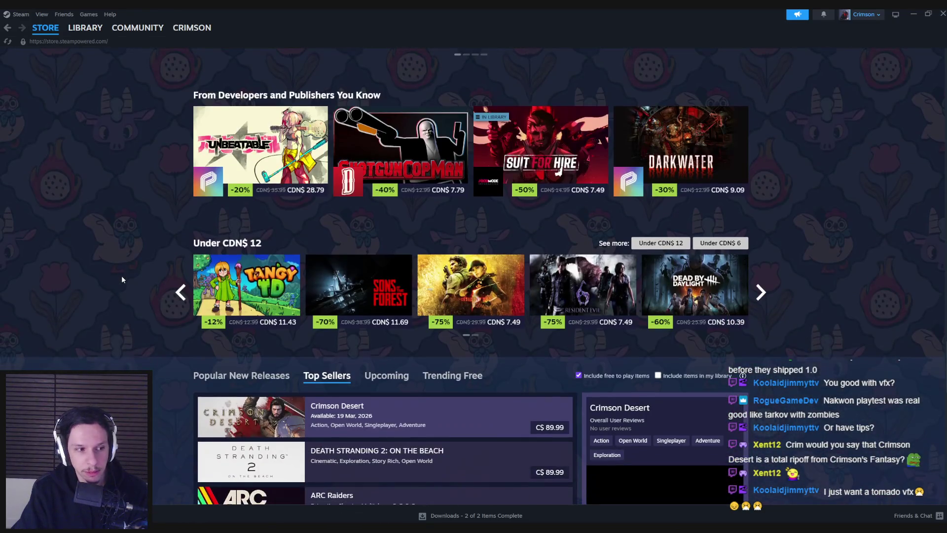
scroll(122, 279, down, 5)
scroll(123, 279, down, 5)
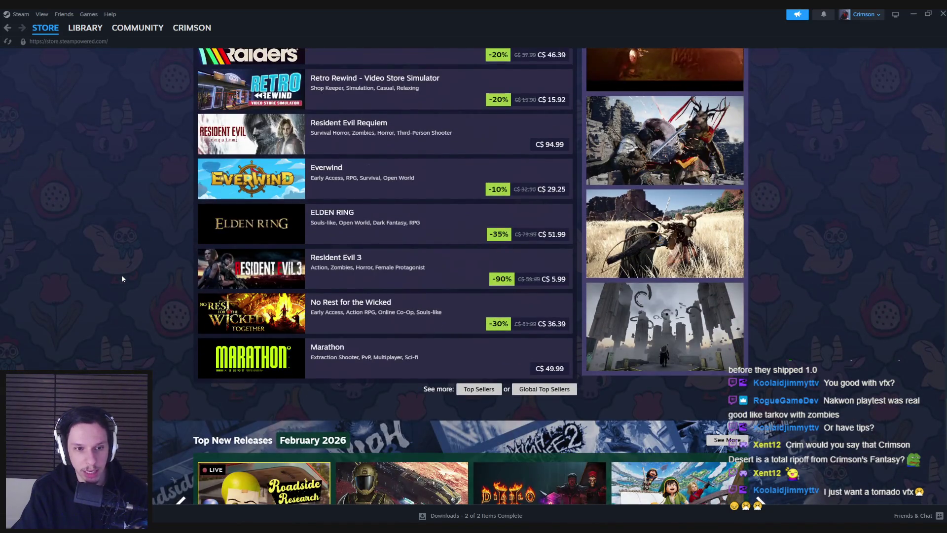
scroll(122, 279, down, 5)
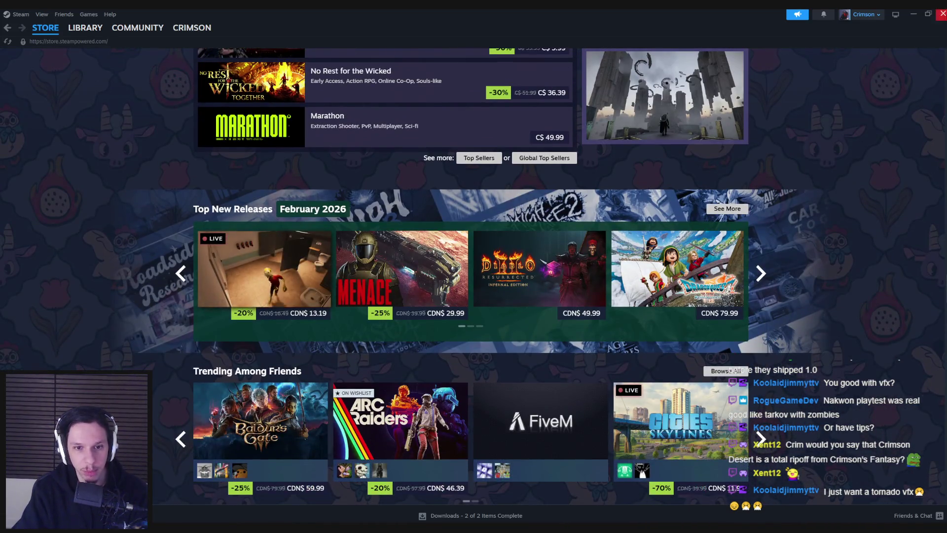
mouse_move(411, 231)
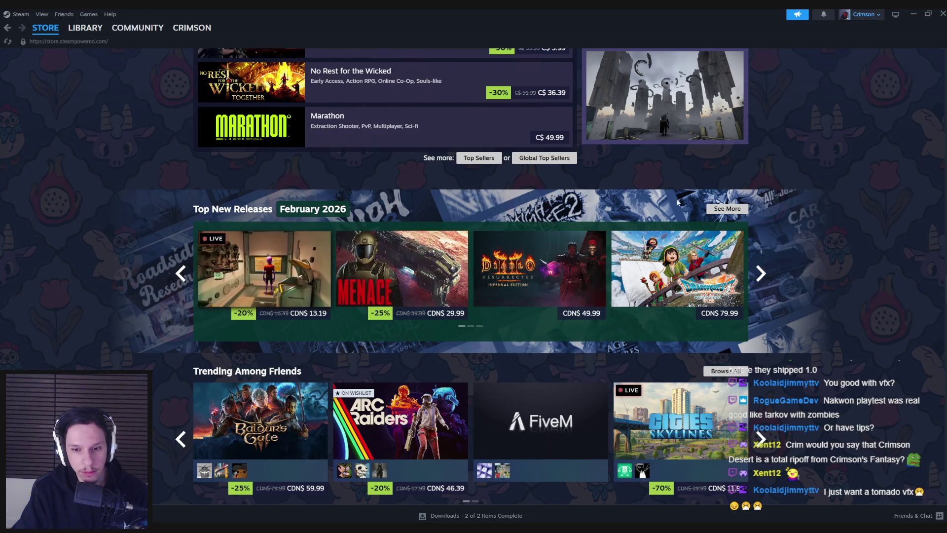
click(943, 14)
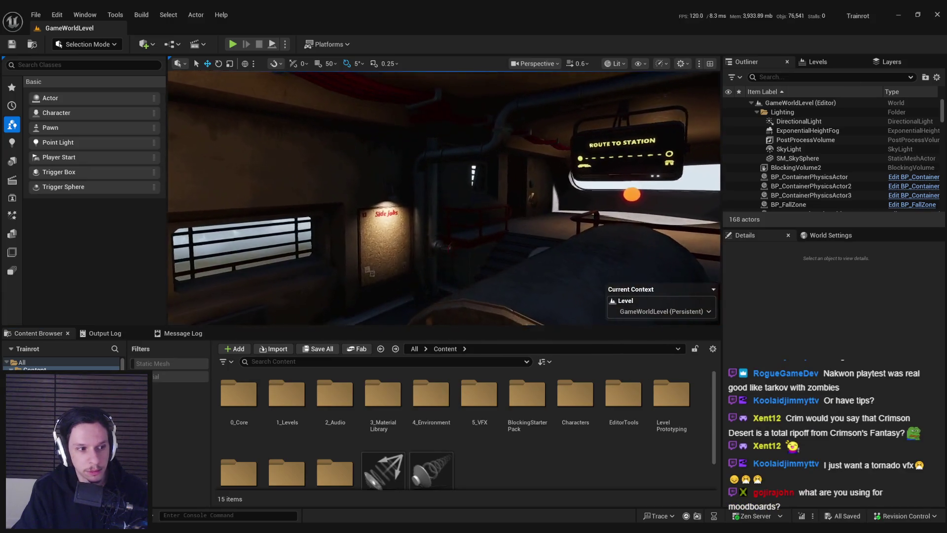
Switch to the PureRef train moodboard and zoom around its first image group.
key(alt+Tab)
scroll(600, 207, down, 6)
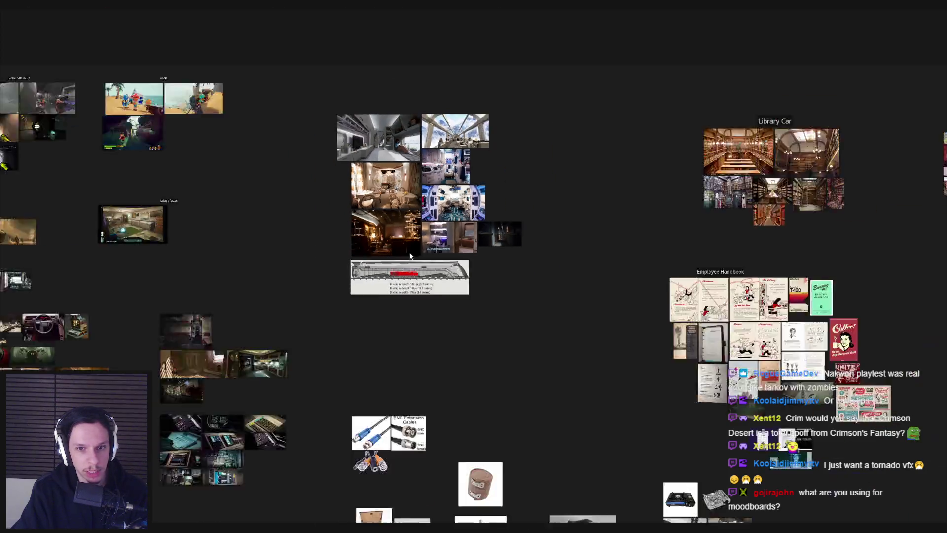
scroll(404, 203, up, 4)
scroll(404, 207, down, 3)
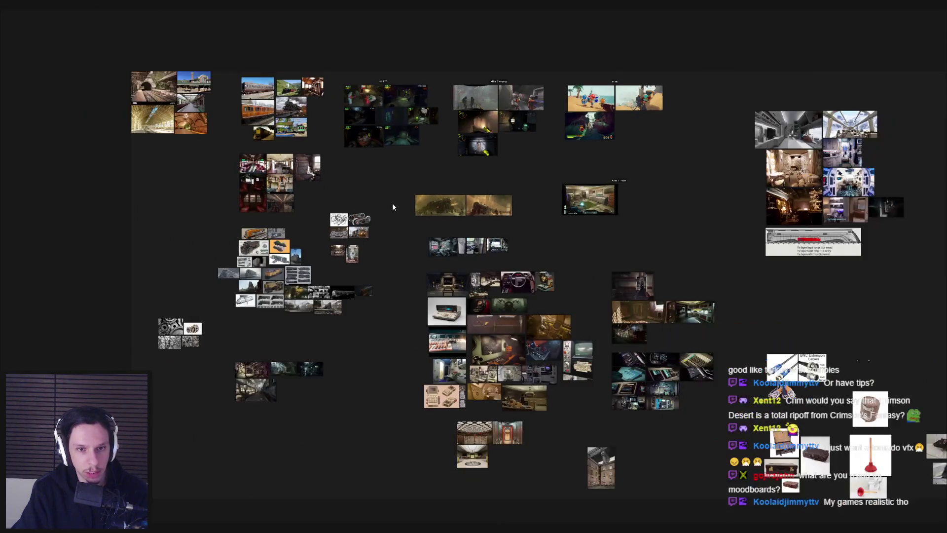
scroll(243, 239, up, 1)
mouse_move(393, 225)
mouse_down()
mouse_move(244, 238)
mouse_move(581, 173)
mouse_up()
Pan across the remaining moodboard clusters, then bring the Trello browser window forward.
scroll(244, 238, up, 2)
scroll(520, 194, down, 3)
drag(520, 194, 286, 206)
scroll(478, 277, up, 2)
scroll(469, 286, up, 2)
scroll(469, 286, down, 2)
drag(455, 286, 449, 244)
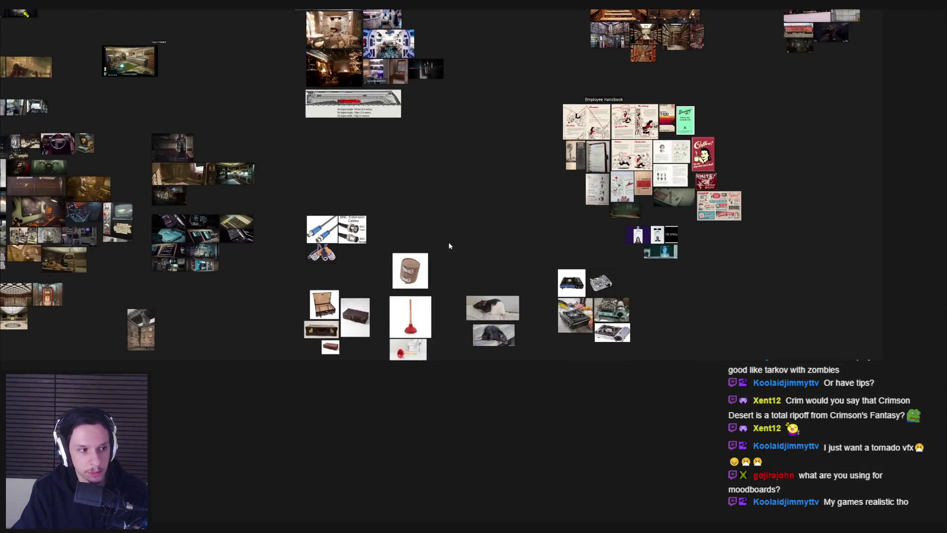
mouse_move(175, 522)
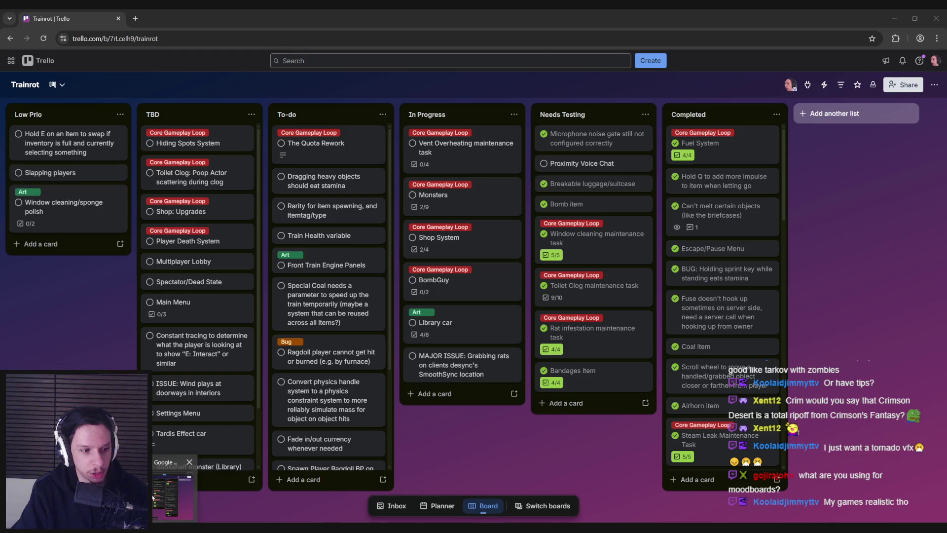
click(153, 498)
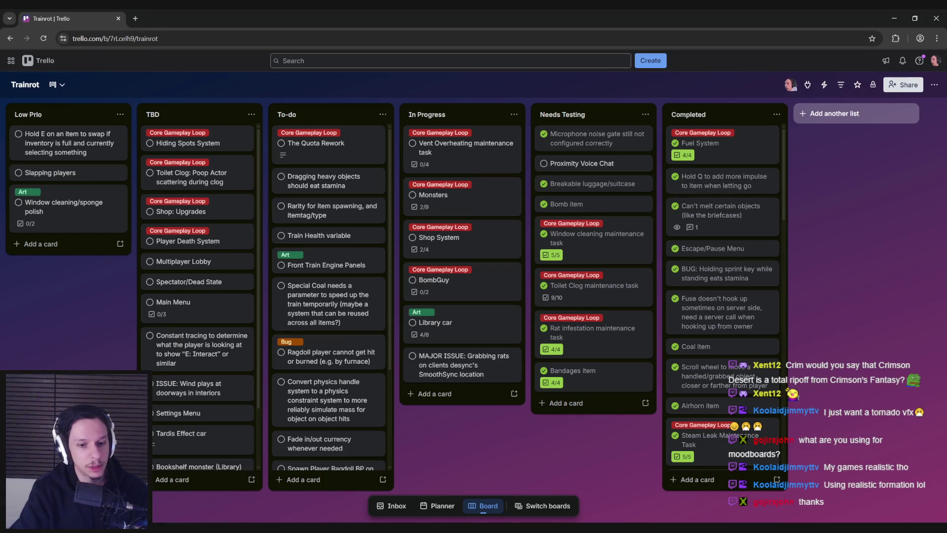
Bring up the Trainrot Trello board and glance at The Quota Rework card.
click(176, 527)
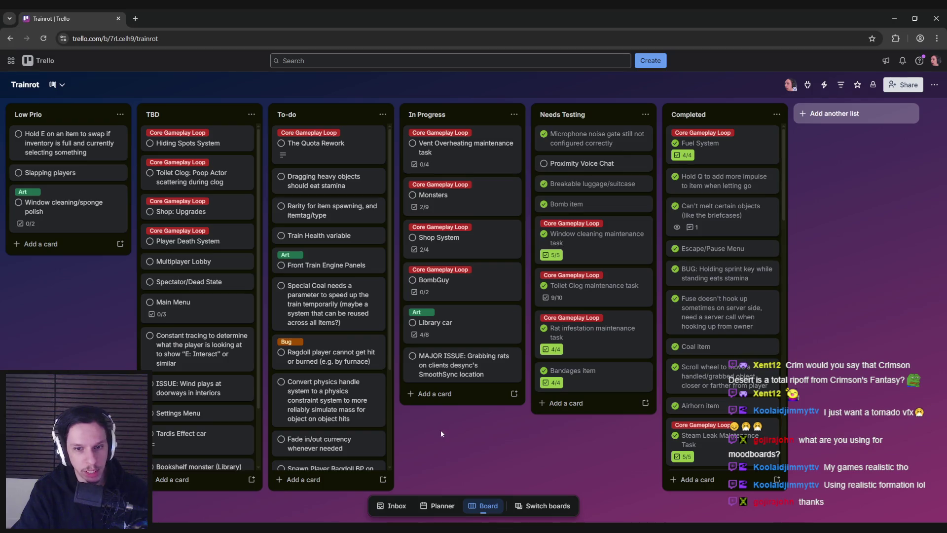
click(319, 147)
click(200, 276)
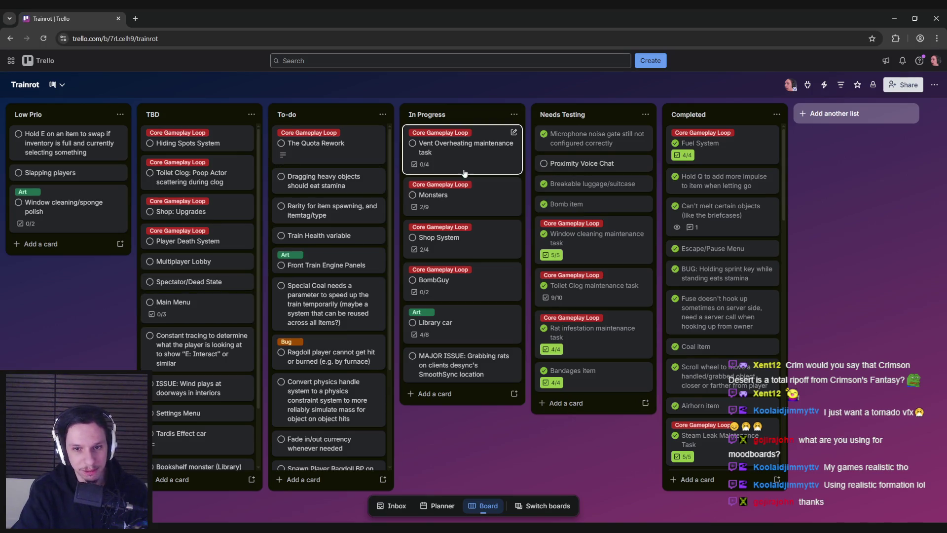
Check the Library car card's checklist, where Fix collision on bookshelves is unticked.
click(444, 323)
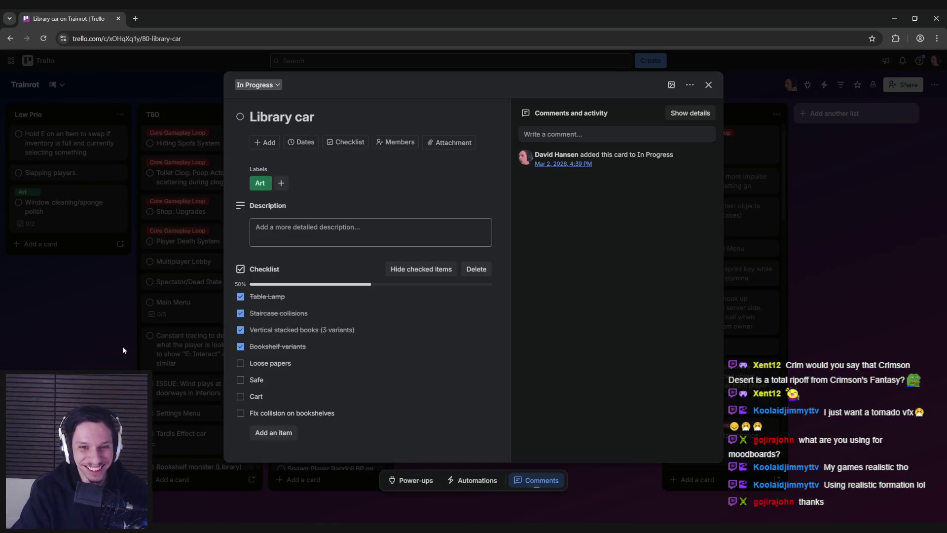
click(85, 349)
key(alt+Tab)
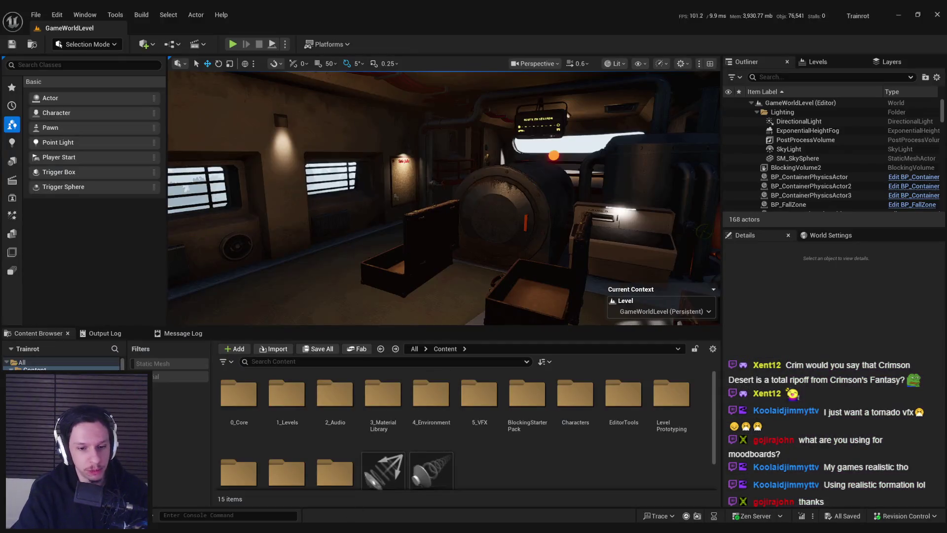
key(alt+Tab)
click(461, 336)
key(Escape)
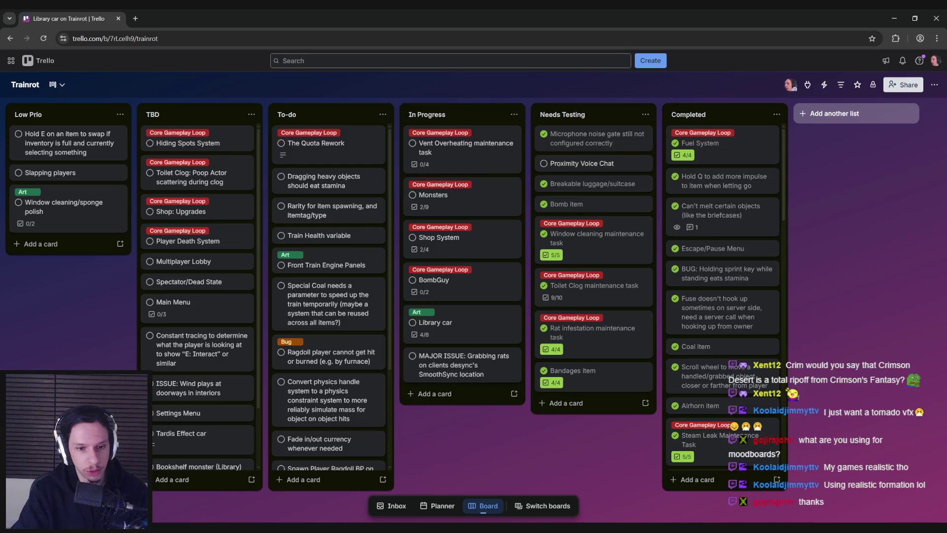
key(alt+Tab)
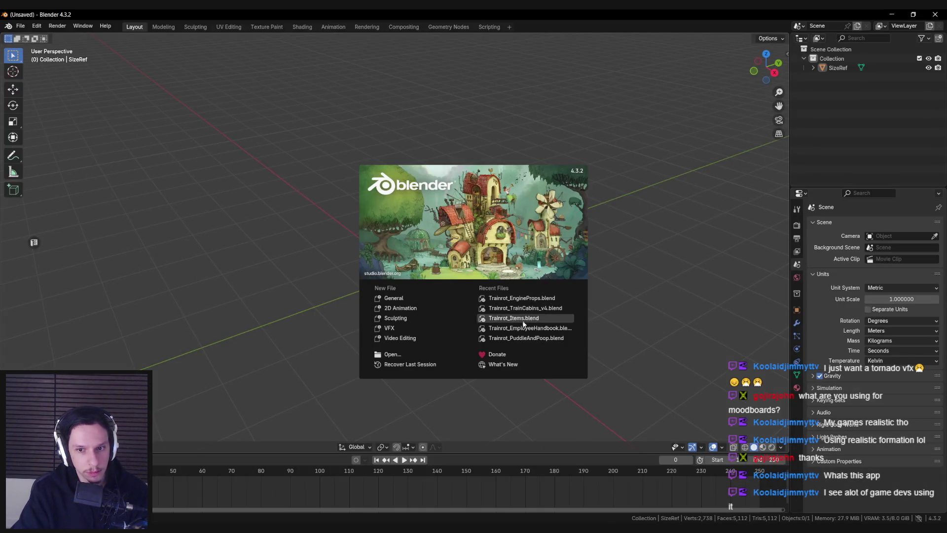
Open Trainrot_TrainCabins_v4.blend from Recent Files and frame the row of train cabins.
click(522, 309)
scroll(563, 337, down, 6)
mouse_move(563, 337)
mouse_down()
mouse_move(631, 321)
mouse_move(532, 328)
mouse_move(674, 316)
mouse_move(626, 311)
mouse_up()
scroll(576, 217, up, 5)
mouse_move(621, 239)
mouse_down()
mouse_move(614, 247)
mouse_move(640, 249)
mouse_move(632, 260)
mouse_move(647, 282)
mouse_move(639, 291)
mouse_move(652, 277)
mouse_move(594, 290)
mouse_up()
Isolate the Books collection, orbit around the bookshelves, and select the shelves object Cube.016.
key(1)
drag(768, 162, 612, 277)
scroll(631, 289, up, 6)
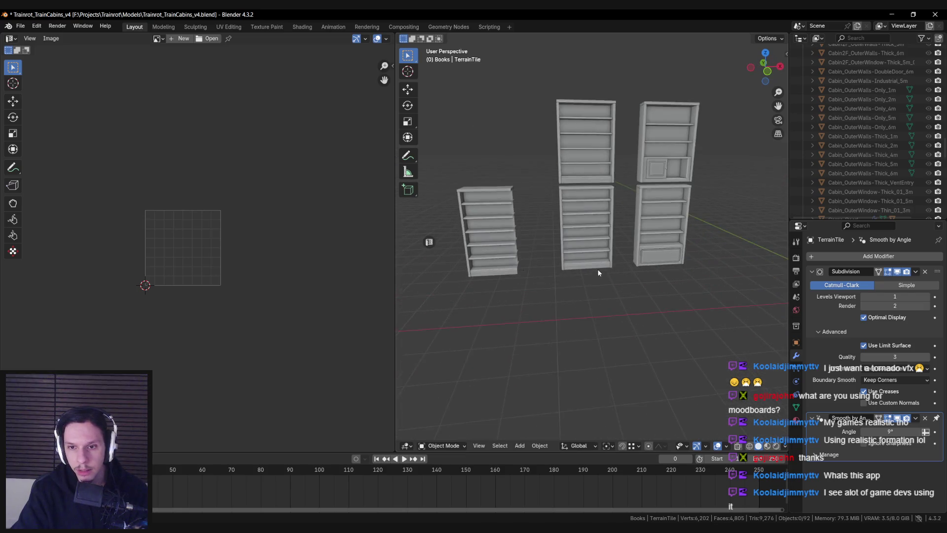
scroll(599, 272, up, 5)
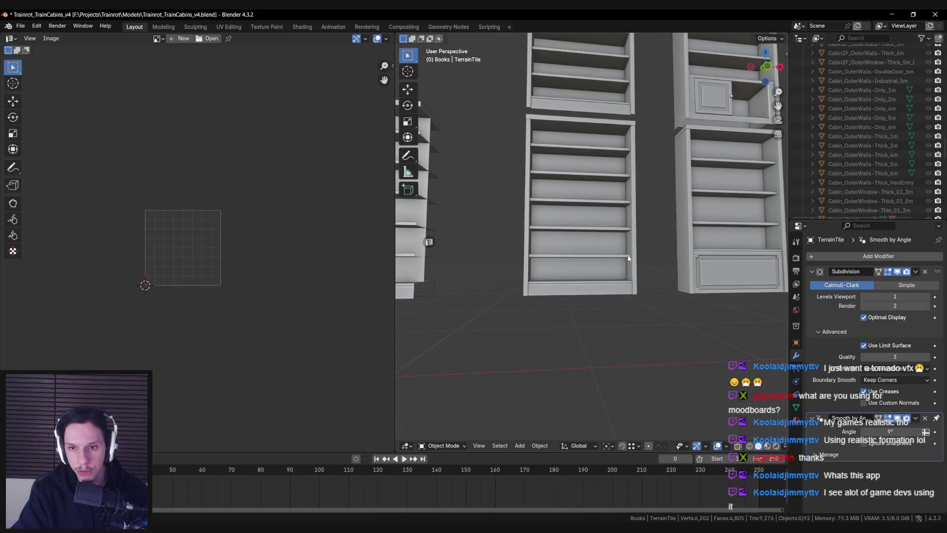
scroll(623, 256, down, 4)
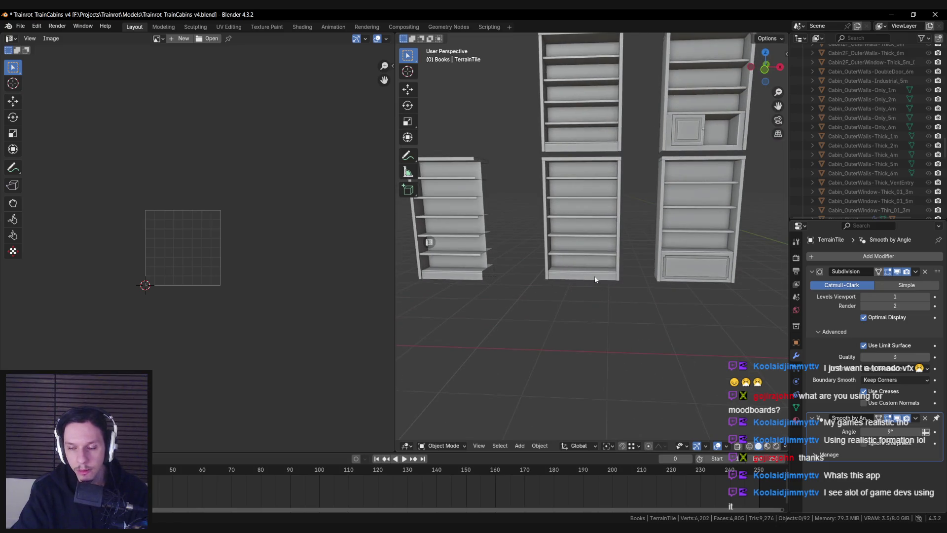
drag(595, 280, 593, 308)
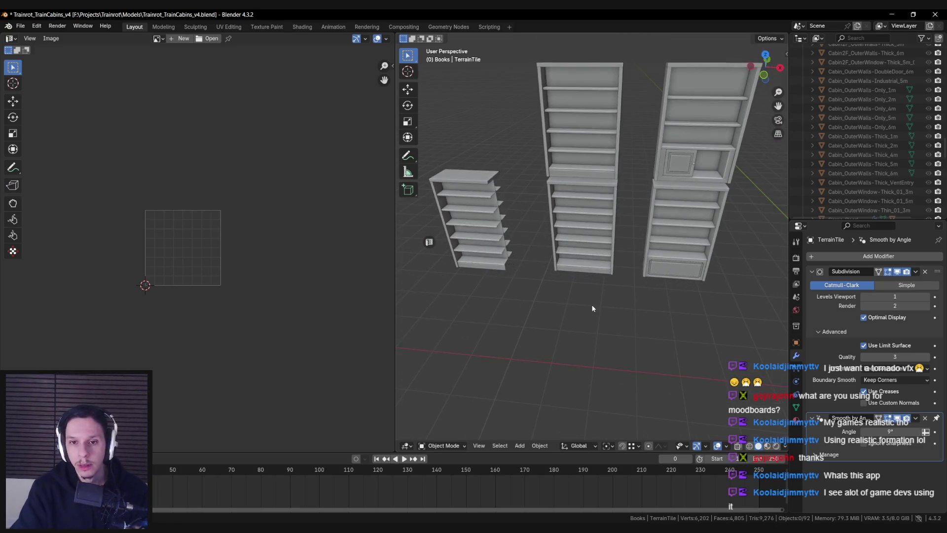
scroll(592, 281, up, 4)
scroll(636, 281, down, 5)
mouse_move(626, 268)
mouse_down()
mouse_move(510, 272)
mouse_move(699, 271)
mouse_up()
scroll(641, 237, up, 4)
click(634, 225)
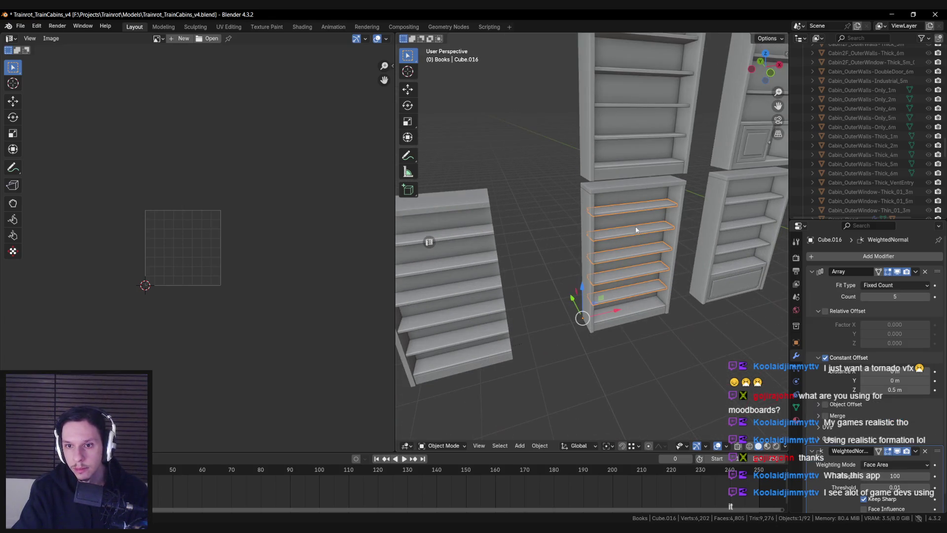
Create a UBX box collision for the Cube.016 shelves from the Unreal Tools sidebar.
scroll(655, 298, down, 1)
click(796, 407)
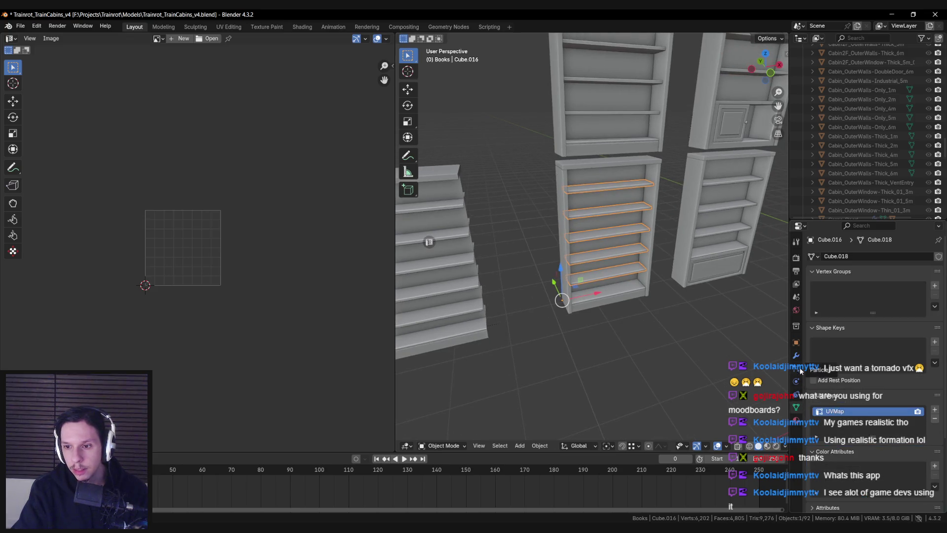
key(n)
click(785, 133)
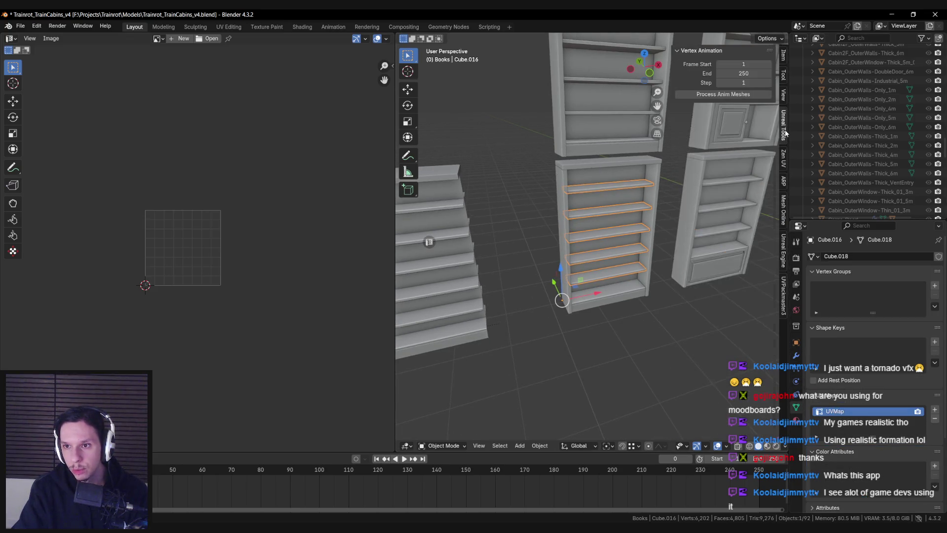
click(787, 250)
scroll(735, 276, down, 3)
click(711, 218)
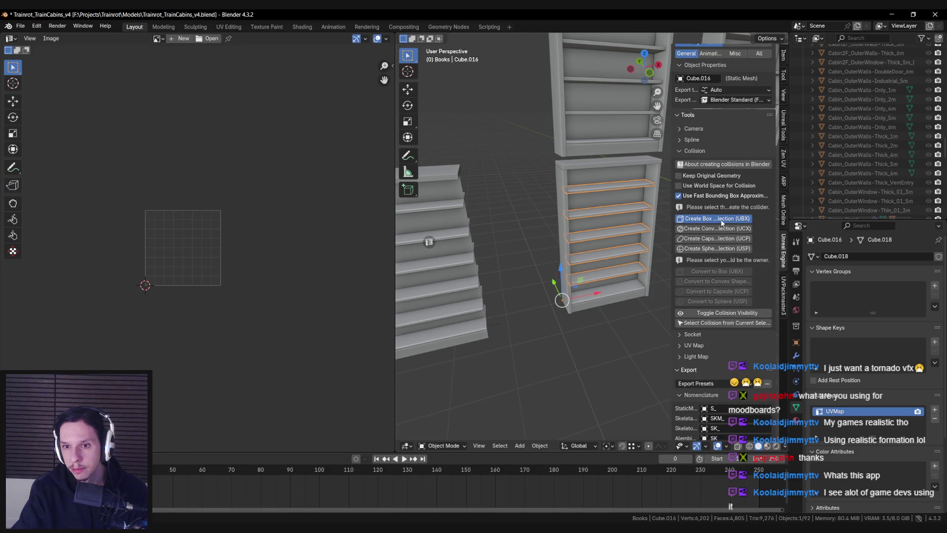
scroll(596, 246, up, 3)
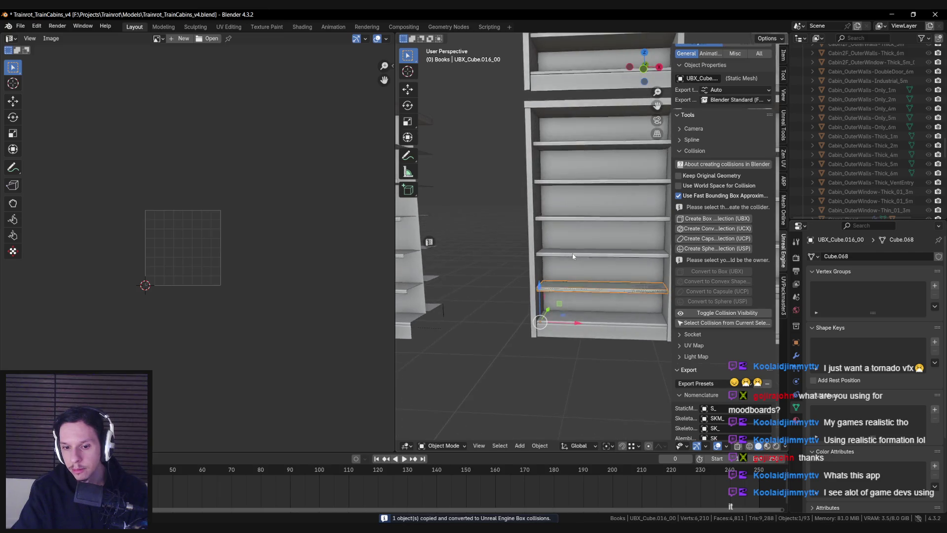
Select the shelf collision box UBX_Cube.016_00 using wireframe shading.
key(shift+z)
click(568, 280)
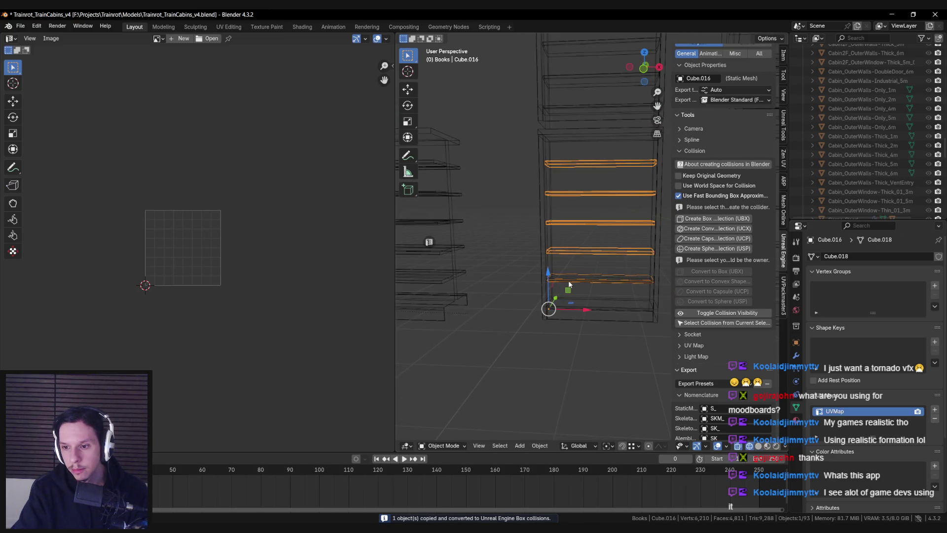
click(569, 279)
key(shift+z)
scroll(573, 278, up, 2)
key(n)
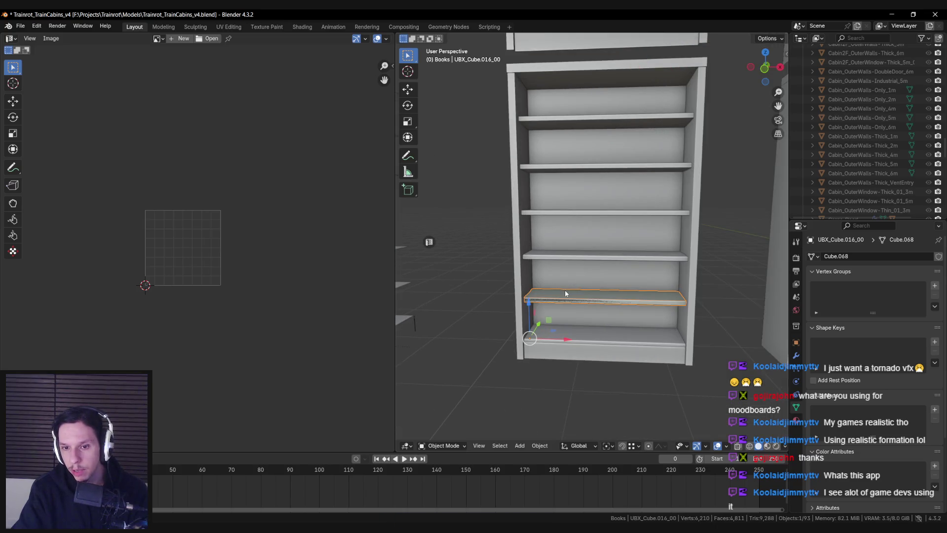
scroll(548, 299, down, 1)
scroll(537, 307, up, 1)
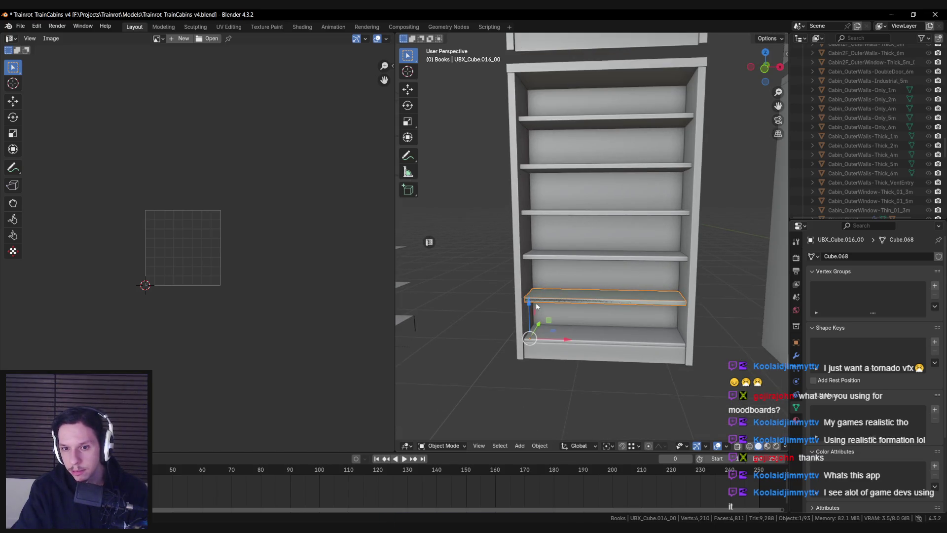
Duplicate the shelf box twice, moving each copy straight up onto the next shelf.
key(shift+d)
key(z)
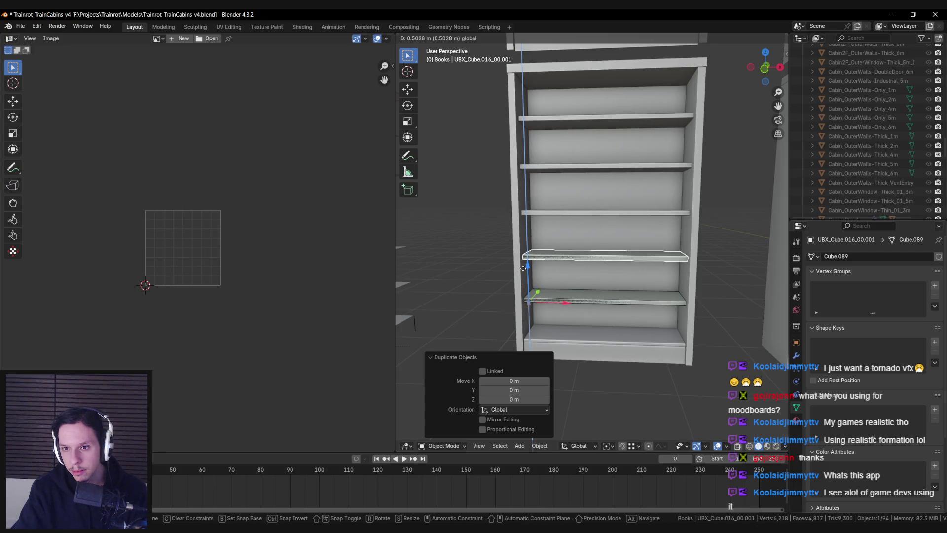
click(524, 268)
scroll(575, 242, up, 4)
drag(519, 300, 518, 298)
scroll(517, 298, down, 2)
key(shift+d)
key(z)
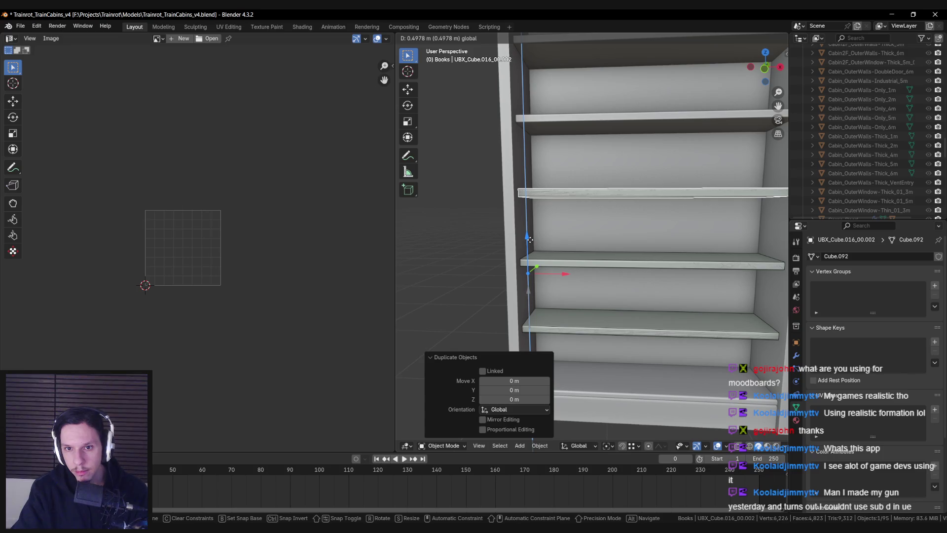
click(529, 239)
scroll(529, 239, up, 1)
Add two more vertical copies of the shelf box, the last on the top shelf.
key(shift+d)
key(z)
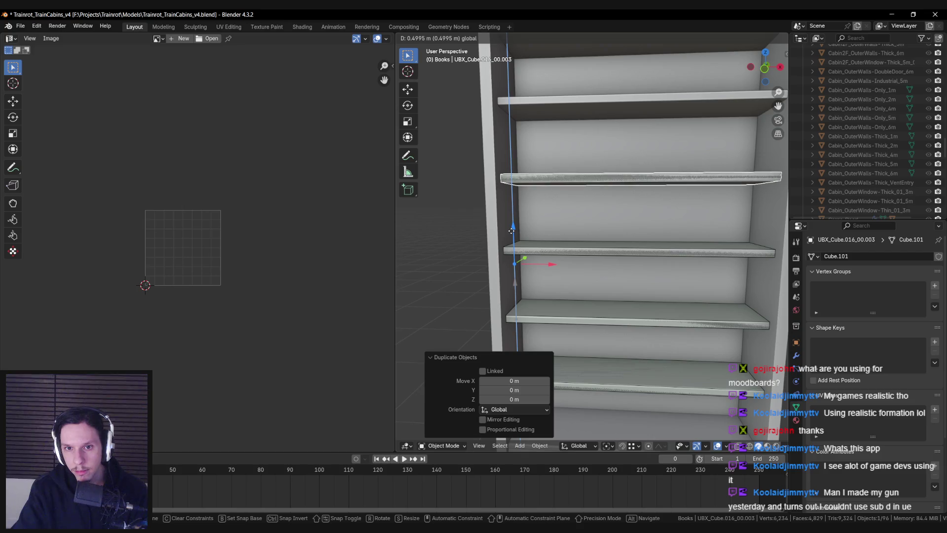
click(511, 231)
scroll(512, 231, up, 1)
key(shift+d)
key(z)
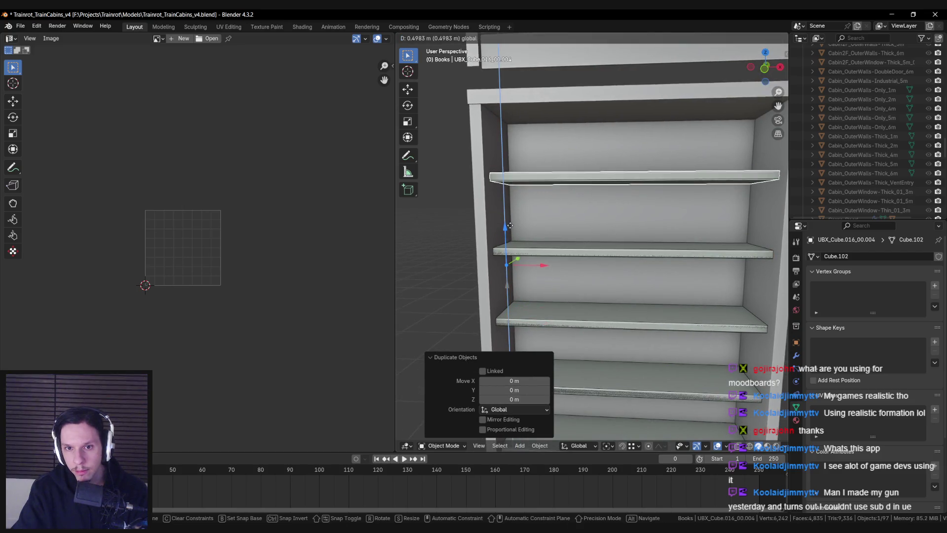
click(508, 232)
Select the Library-Bottomshelf_01 bookcase and create a UBX box collision for it.
click(503, 264)
scroll(484, 216, down, 3)
key(shift+z)
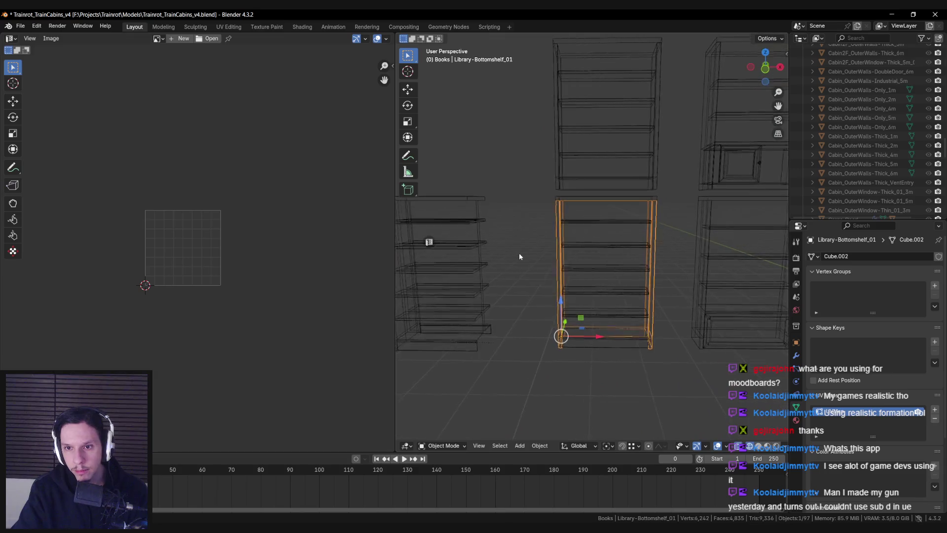
key(shift+z)
scroll(566, 309, up, 3)
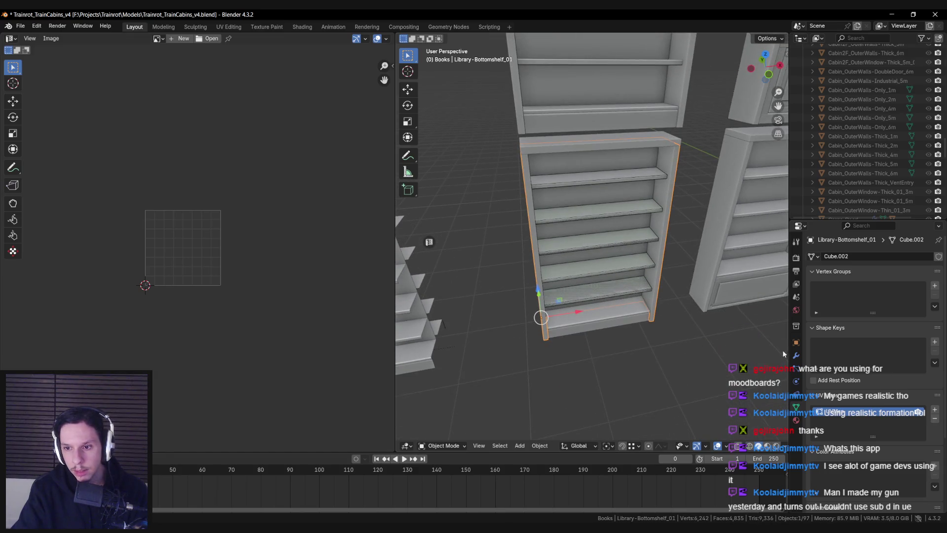
key(n)
click(710, 295)
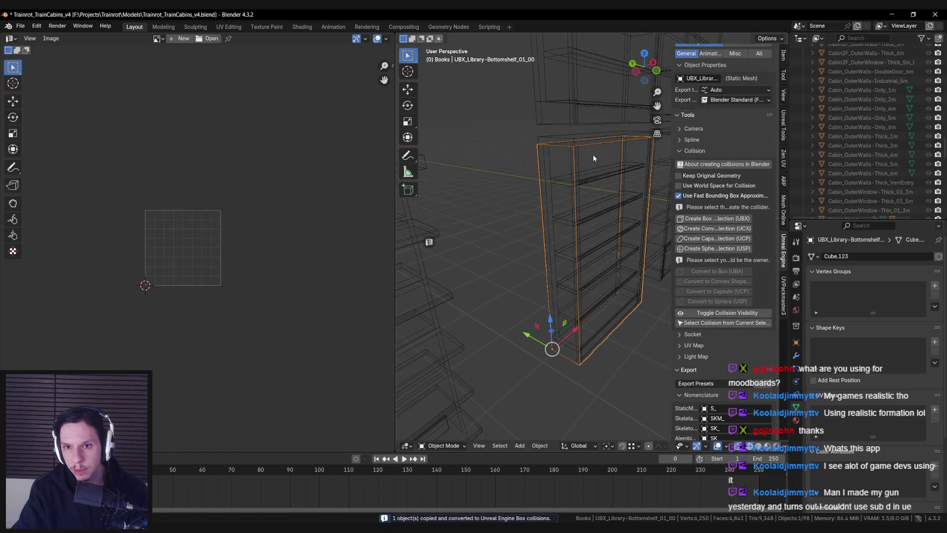
Shrink the new UBX box by sliding its right face along X onto the left side panel.
key(Tab)
key(shift+z)
key(alt+z)
click(636, 244)
key(alt+z)
key(g)
key(x)
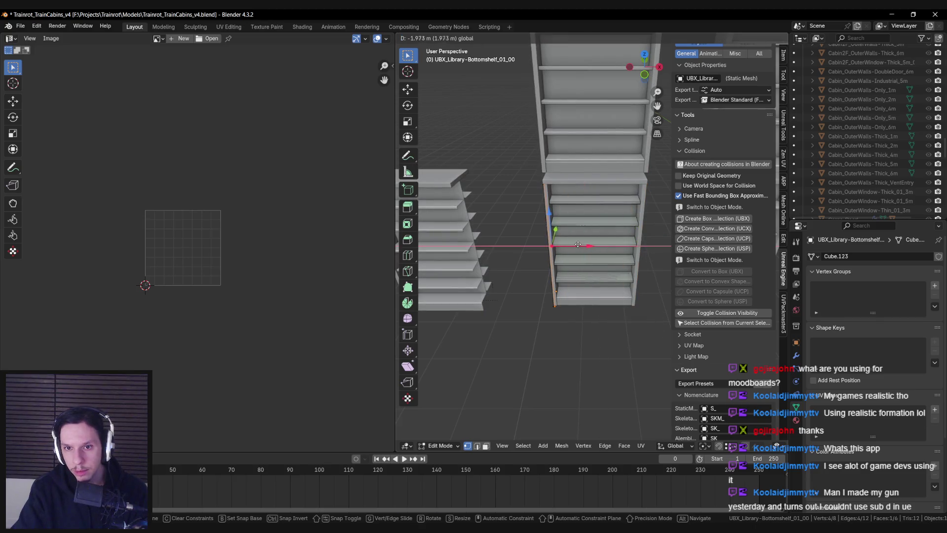
click(580, 243)
scroll(580, 244, up, 2)
key(alt+z)
key(alt+z)
key(Tab)
Duplicate the side-panel collision box and move it along X flush with the right side panel.
key(n)
scroll(554, 306, down, 2)
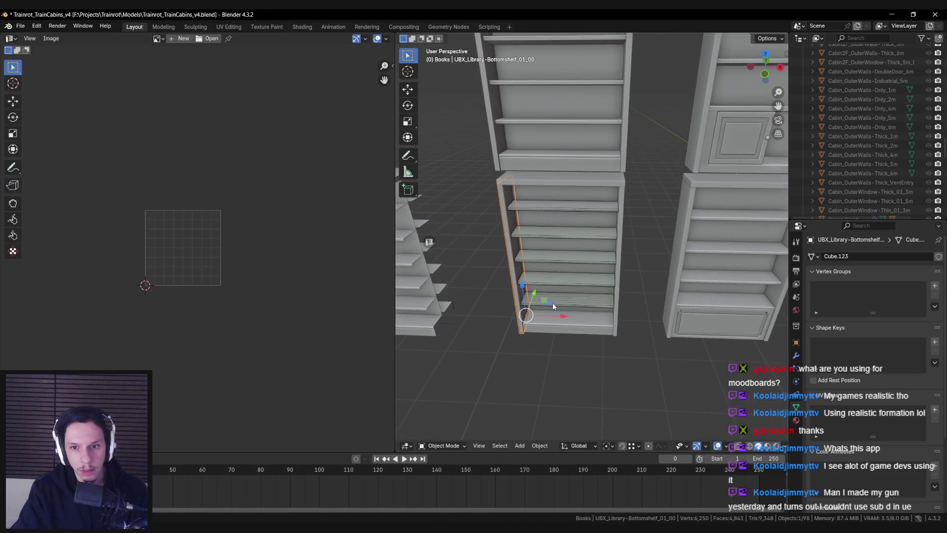
click(429, 243)
scroll(480, 271, down, 1)
key(shift+d)
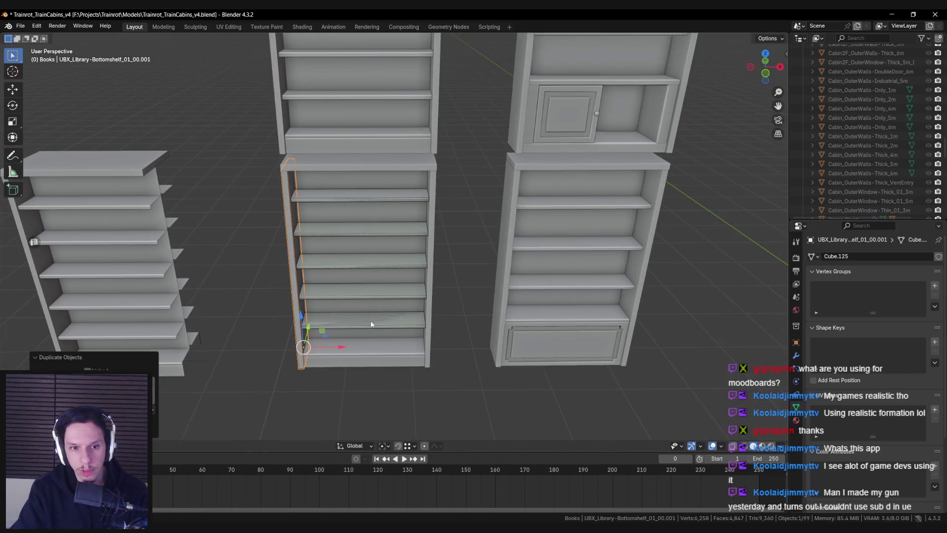
key(x)
click(346, 347)
scroll(413, 296, up, 4)
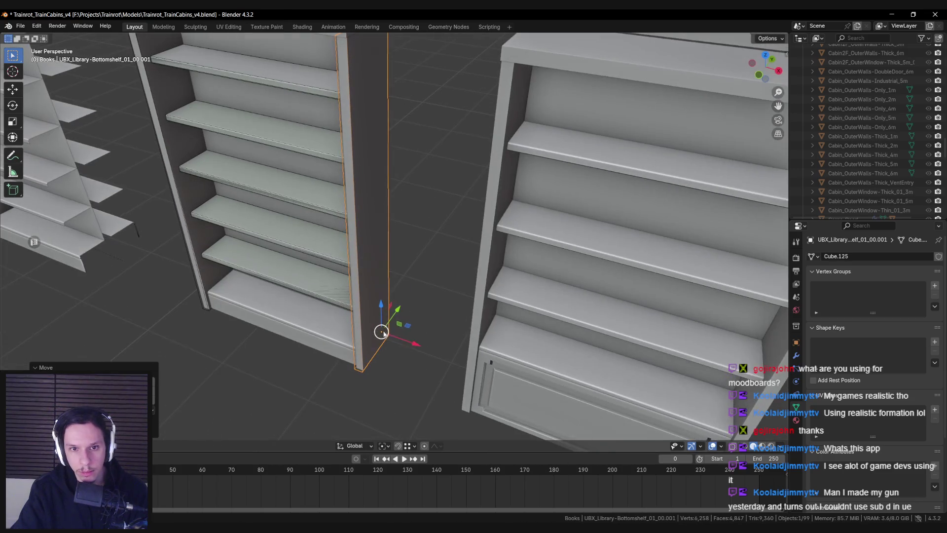
key(g)
key(x)
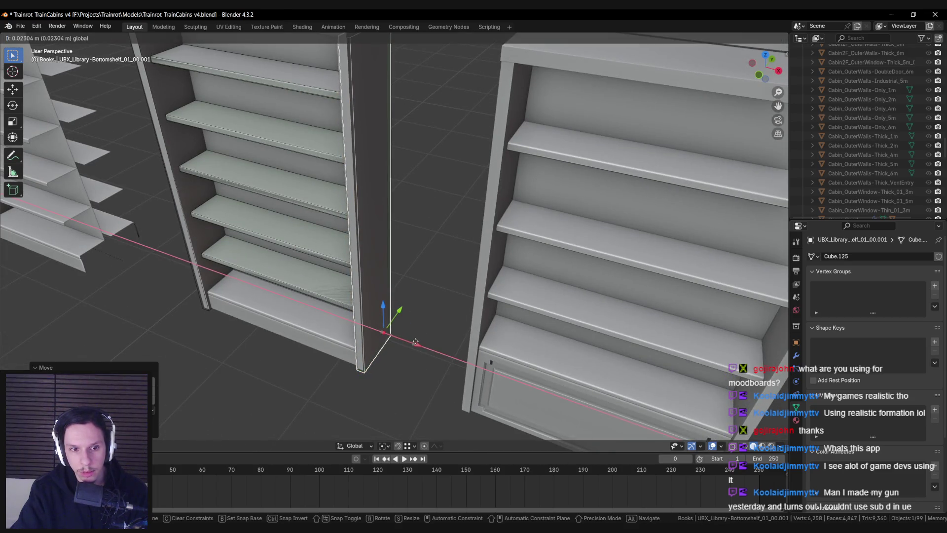
click(416, 341)
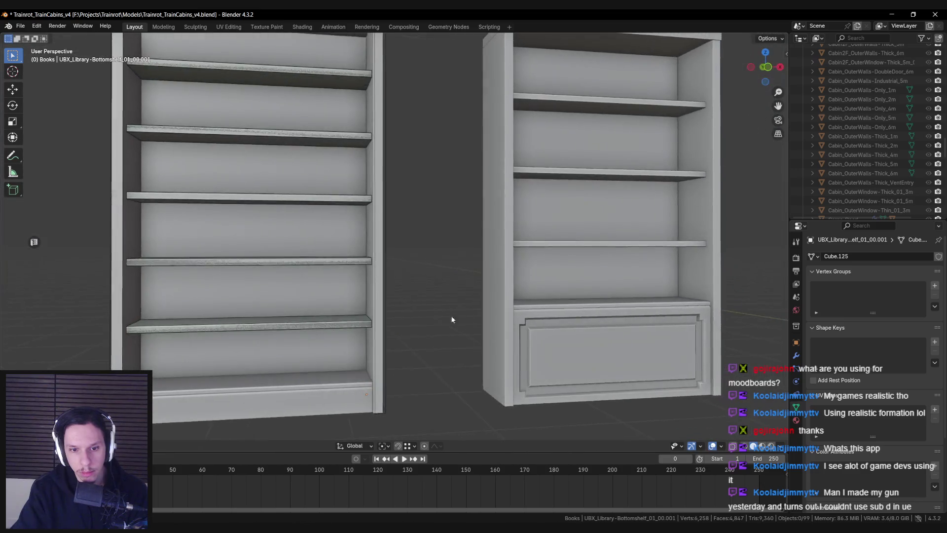
scroll(429, 351, up, 5)
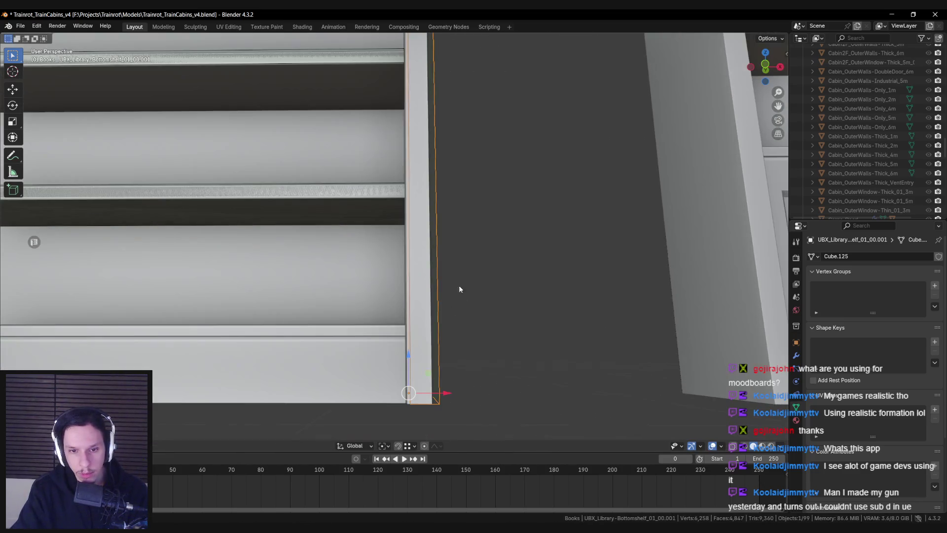
key(g)
key(x)
click(502, 330)
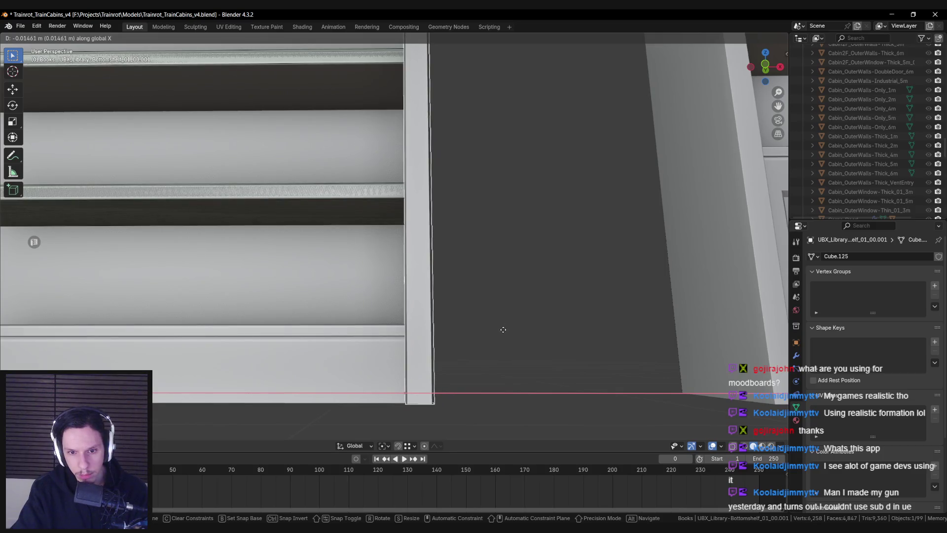
scroll(502, 329, down, 5)
click(312, 339)
Try a UBX box collision on the shelf base Cube.034 twice, undoing each attempt.
key(n)
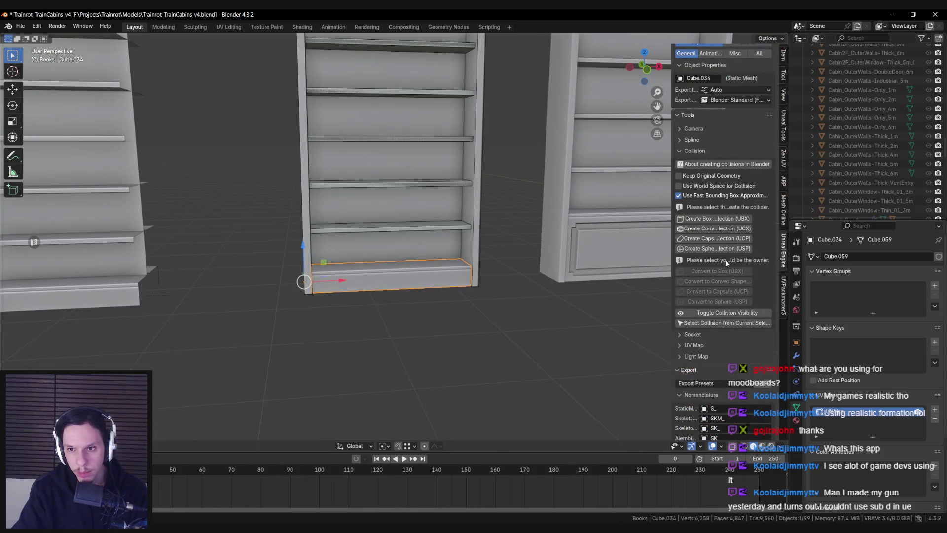
click(714, 218)
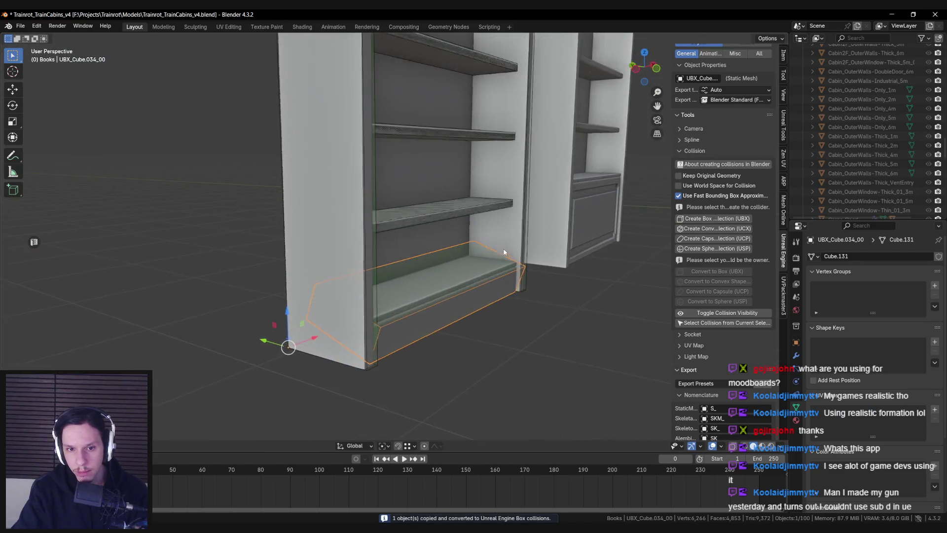
drag(515, 240, 498, 285)
key(ctrl+z)
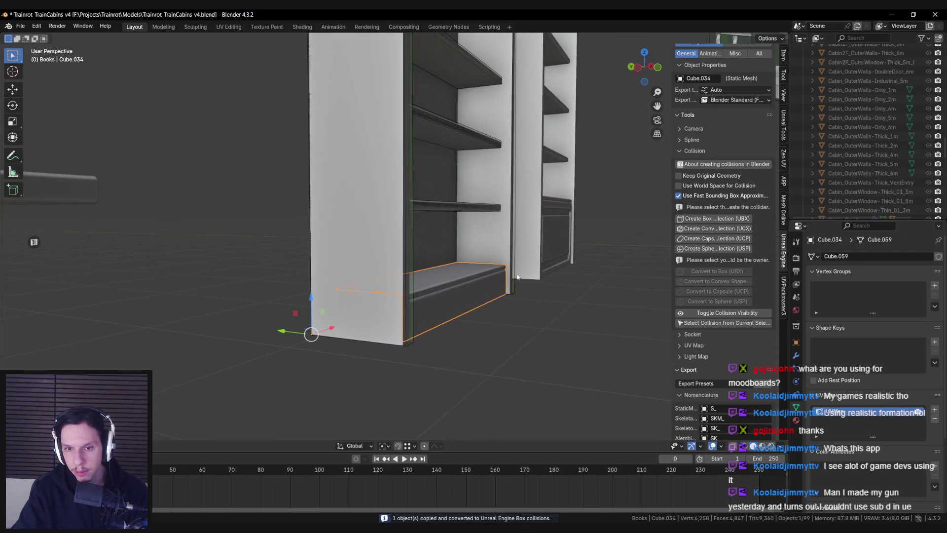
click(783, 57)
drag(548, 243, 563, 249)
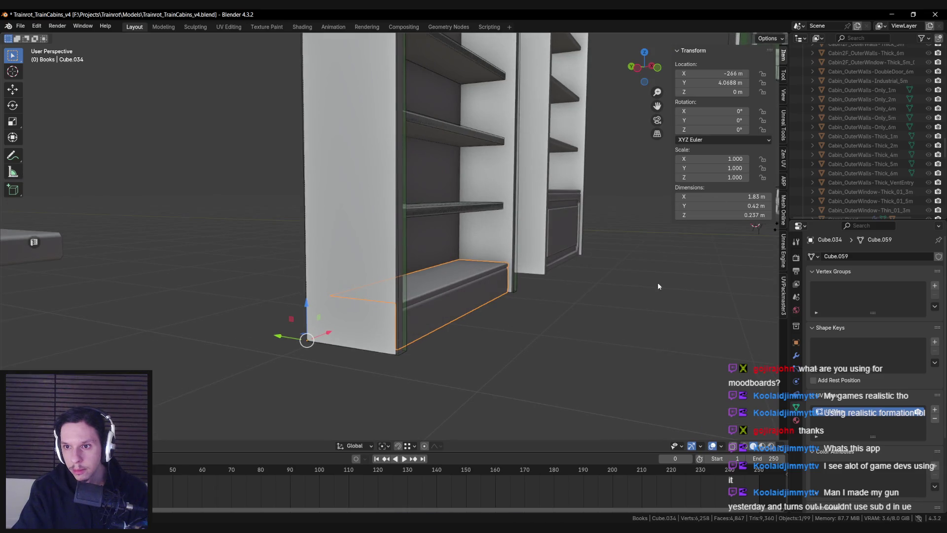
click(784, 249)
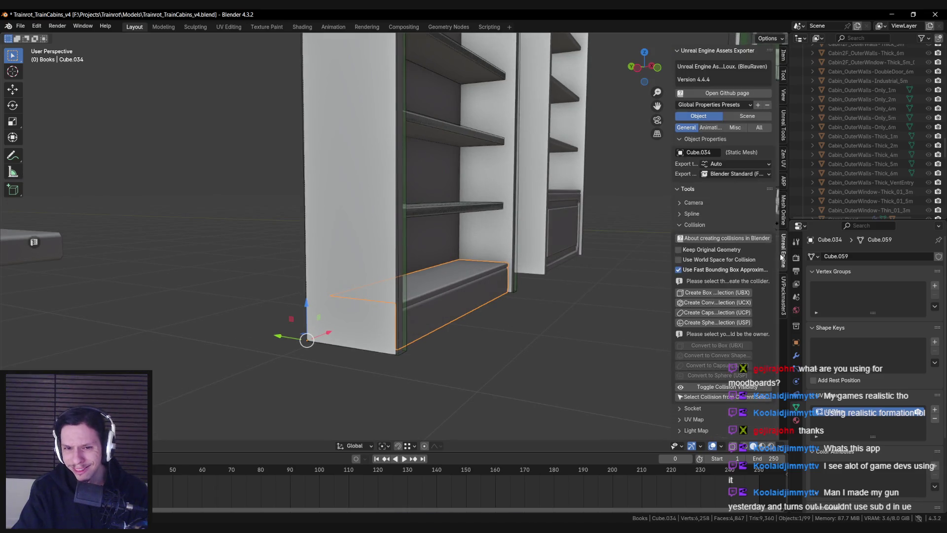
key(shift+z)
drag(503, 279, 457, 289)
key(shift+z)
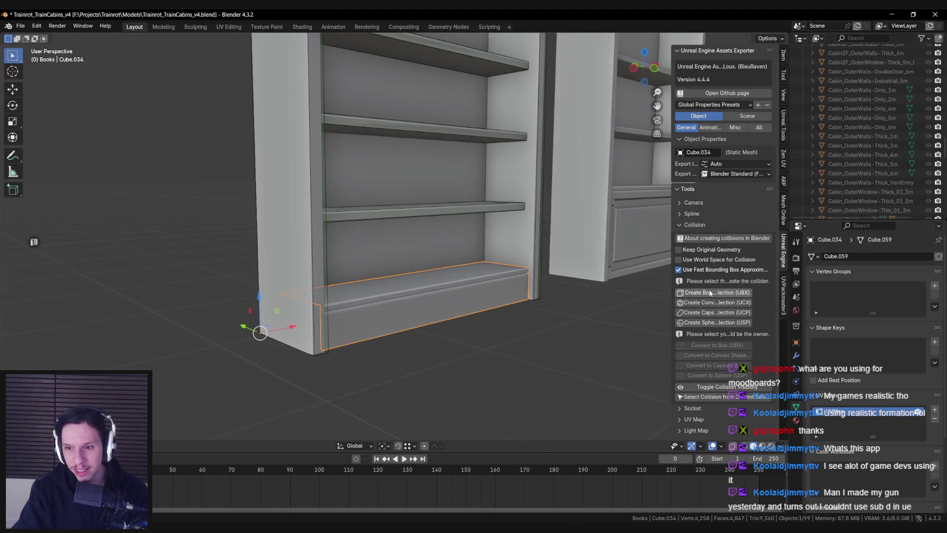
click(715, 292)
drag(613, 292, 527, 292)
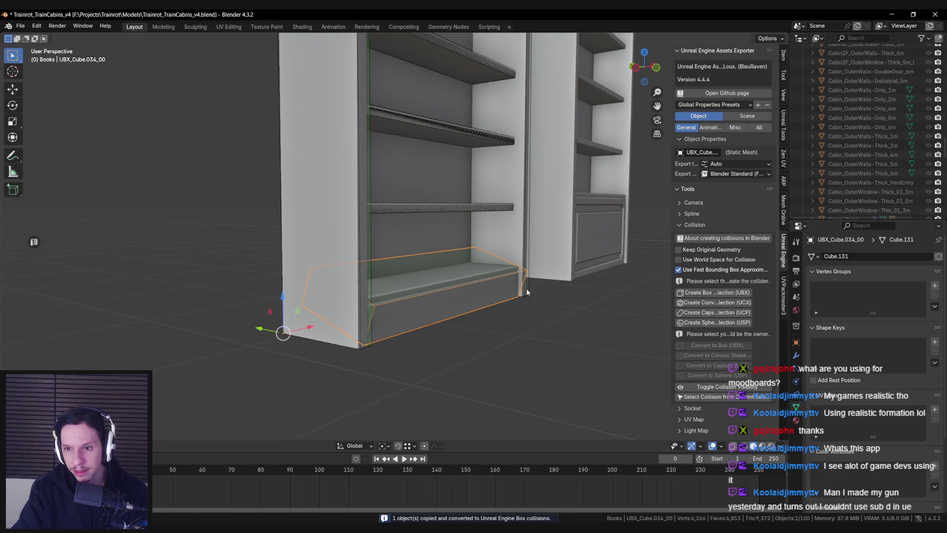
key(ctrl+z)
Turn off world-space collisions and recreate the base's box collision from all its geometry.
scroll(523, 291, up, 2)
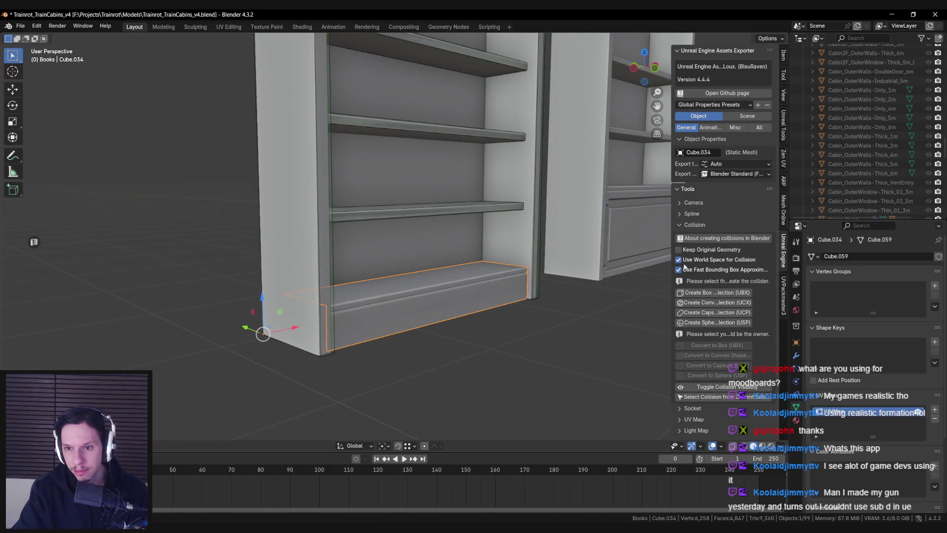
click(679, 259)
click(715, 292)
scroll(569, 301, up, 1)
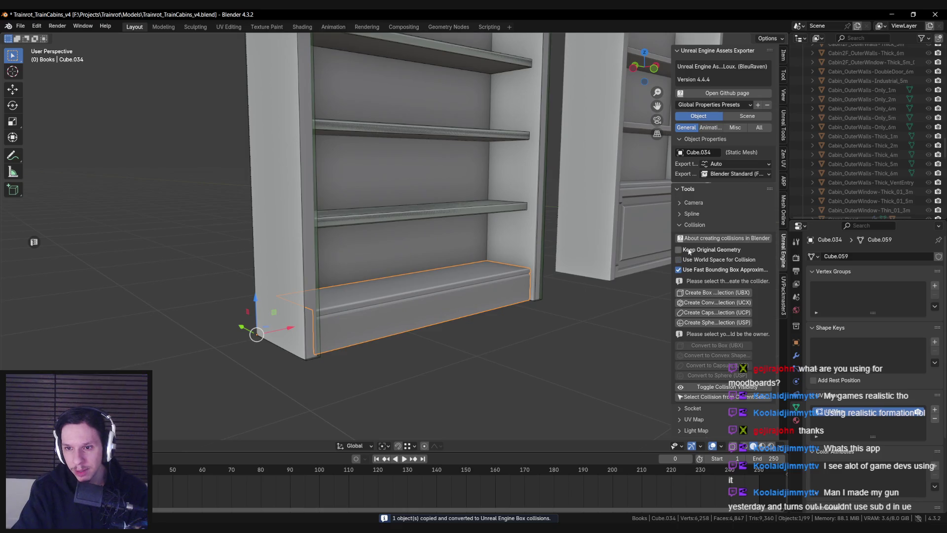
scroll(600, 303, up, 1)
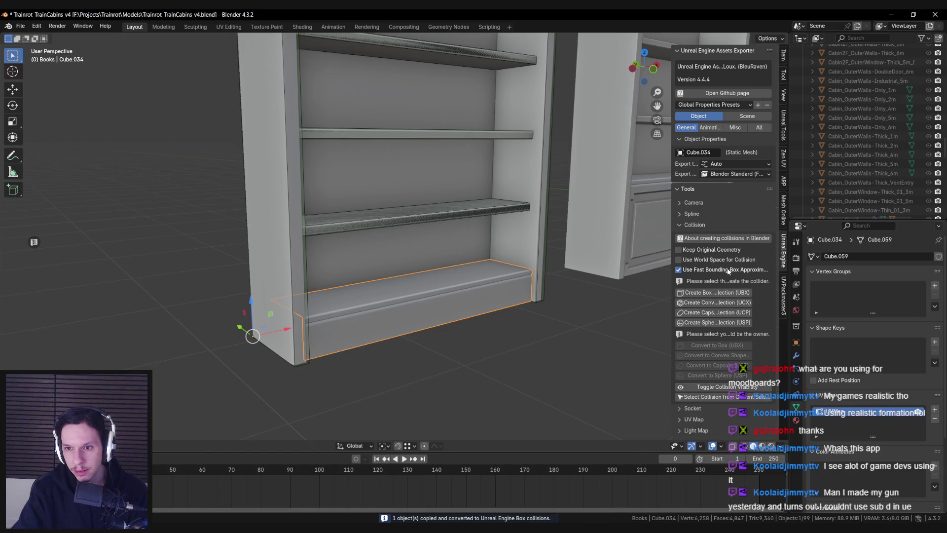
click(709, 293)
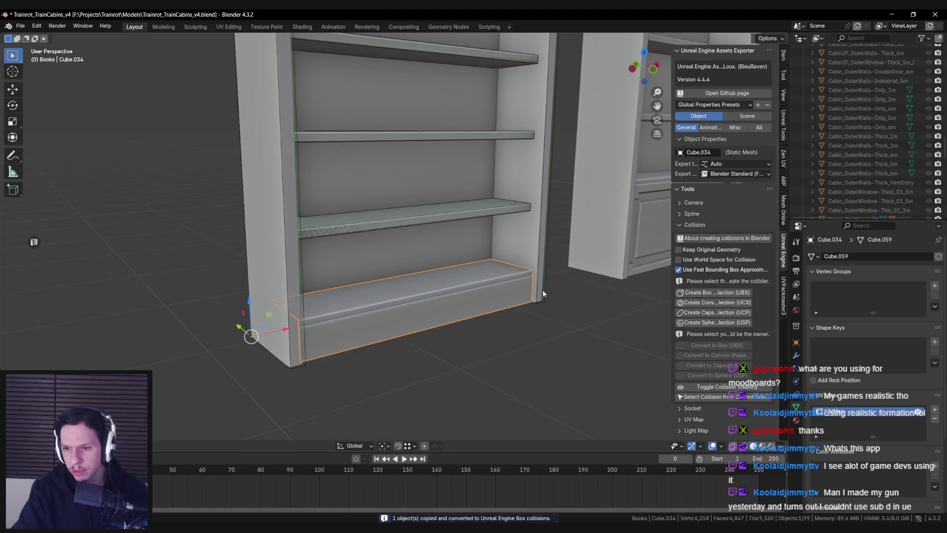
key(Tab)
key(alt+a)
scroll(462, 318, up, 3)
scroll(460, 319, down, 4)
scroll(457, 321, up, 1)
key(a)
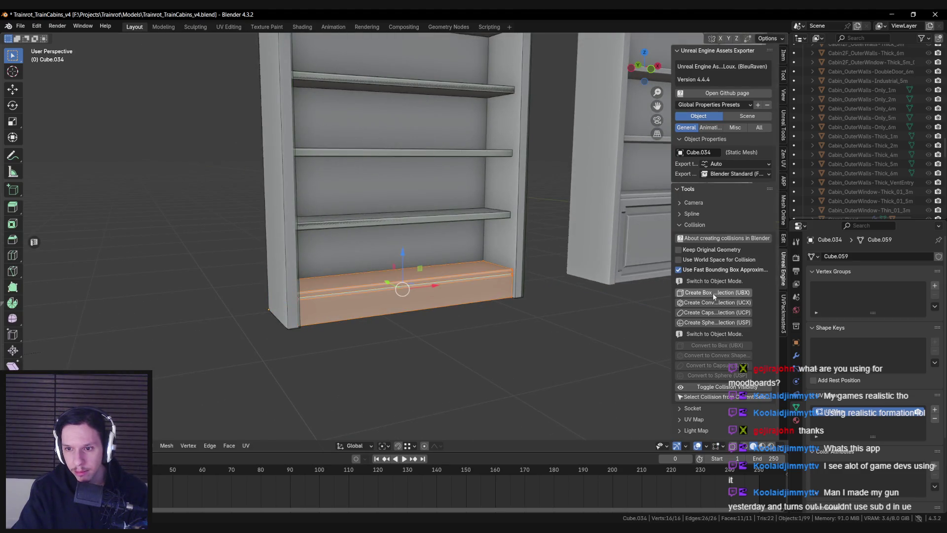
click(713, 294)
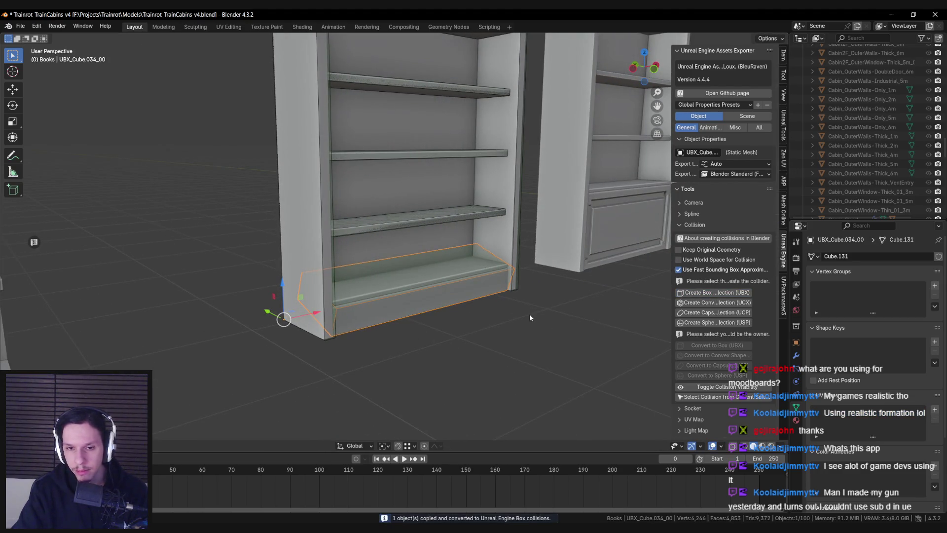
Inspect the tilted collision box in wireframe, delete it, and reselect the bottom section.
key(Tab)
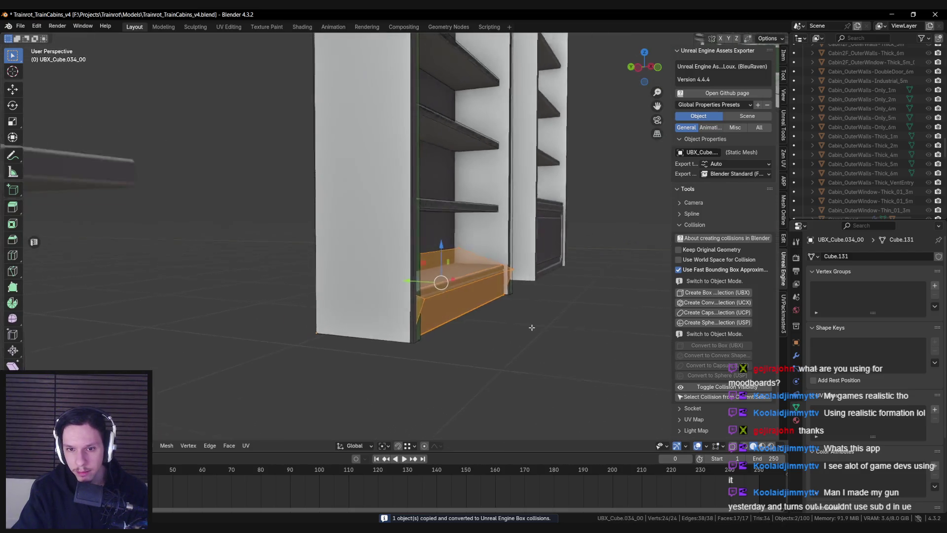
key(shift+z)
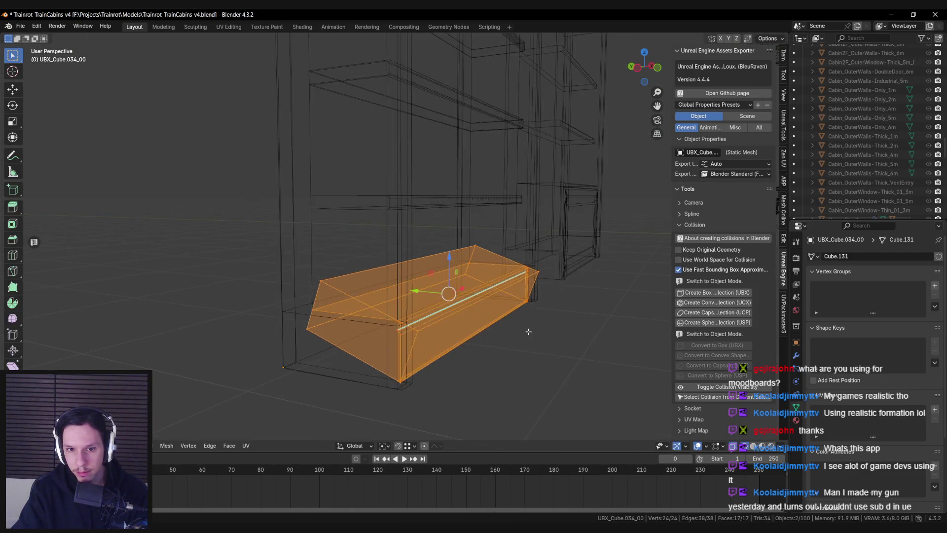
key(shift+z)
key(ctrl+z)
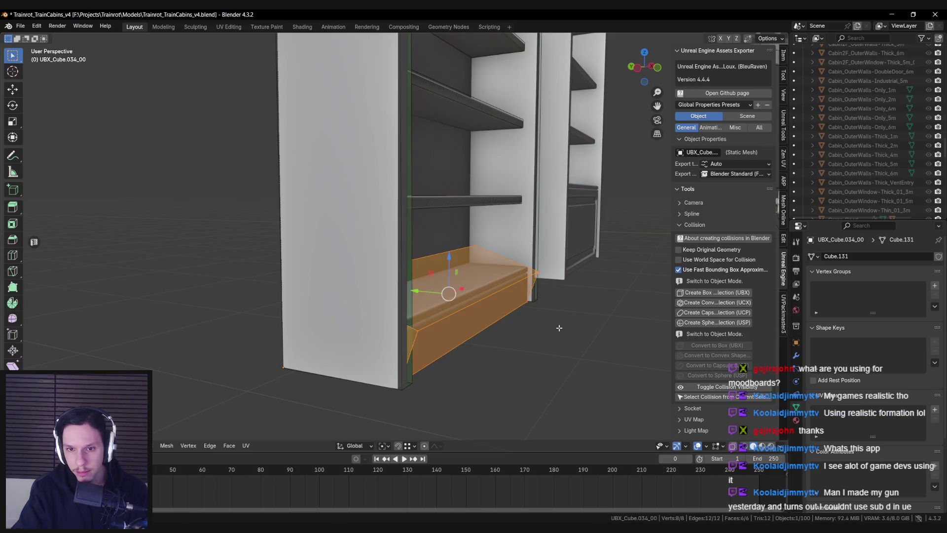
key(shift+z)
key(ctrl+z)
key(shift+z)
key(ctrl+z)
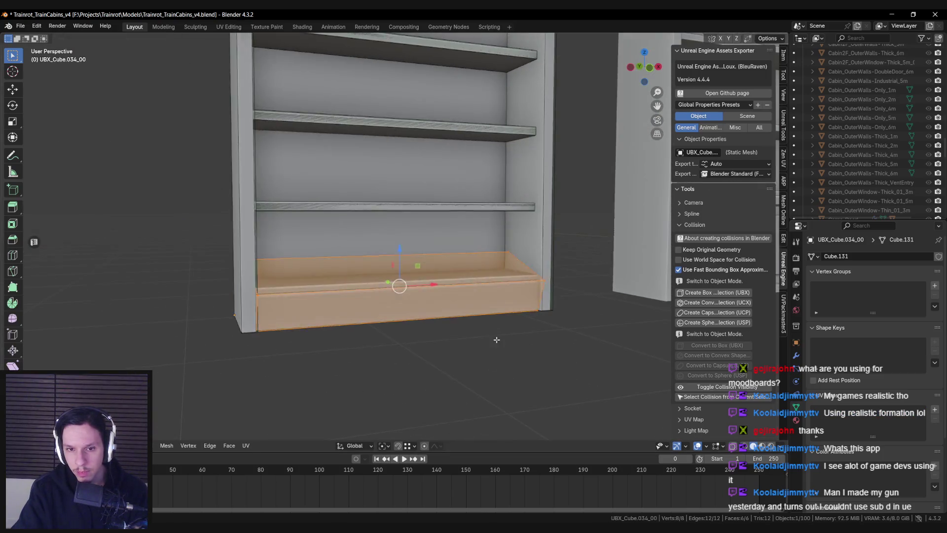
key(Delete)
scroll(413, 293, down, 1)
click(447, 300)
key(Tab)
Snap the 3D cursor to the bottom section's centre and add a cube there.
key(shift+s)
click(445, 357)
key(Tab)
key(F3)
text(cube)
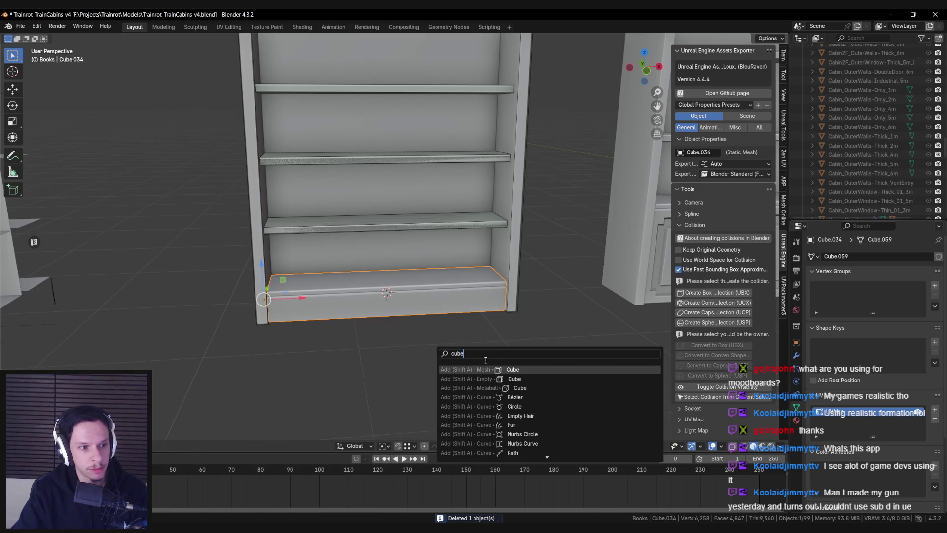
click(521, 369)
Scale the cube along Z, X and Y and move it along Y to fit the bottom section.
key(s)
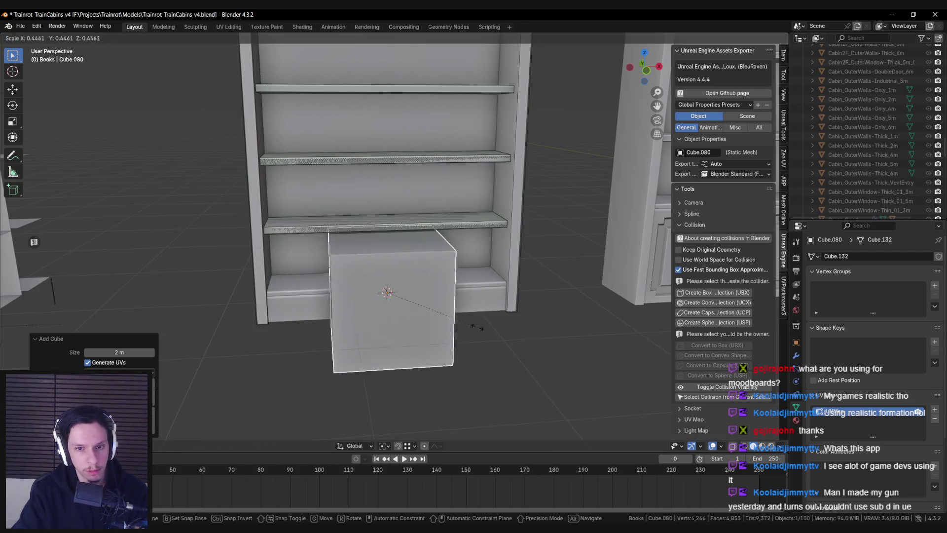
click(424, 306)
key(KP_Decimal)
key(s)
key(z)
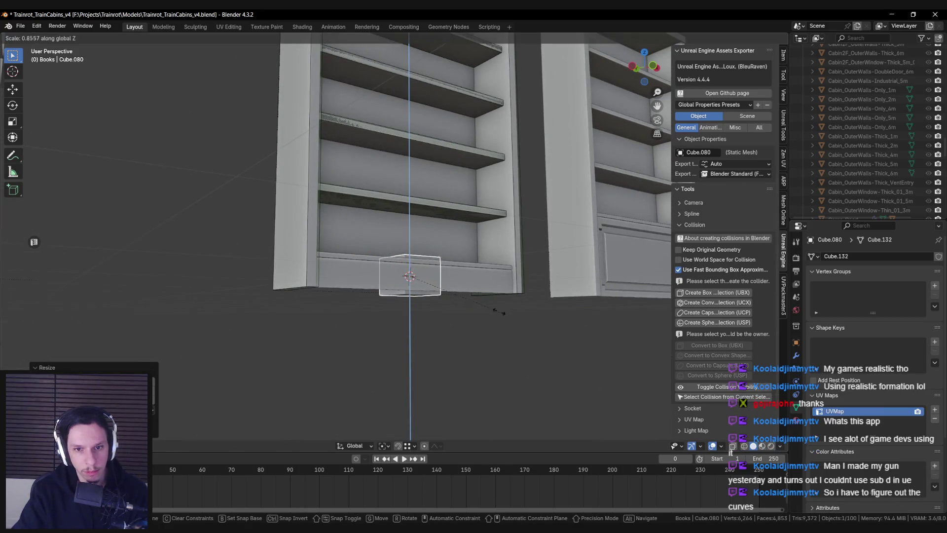
drag(488, 302, 454, 315)
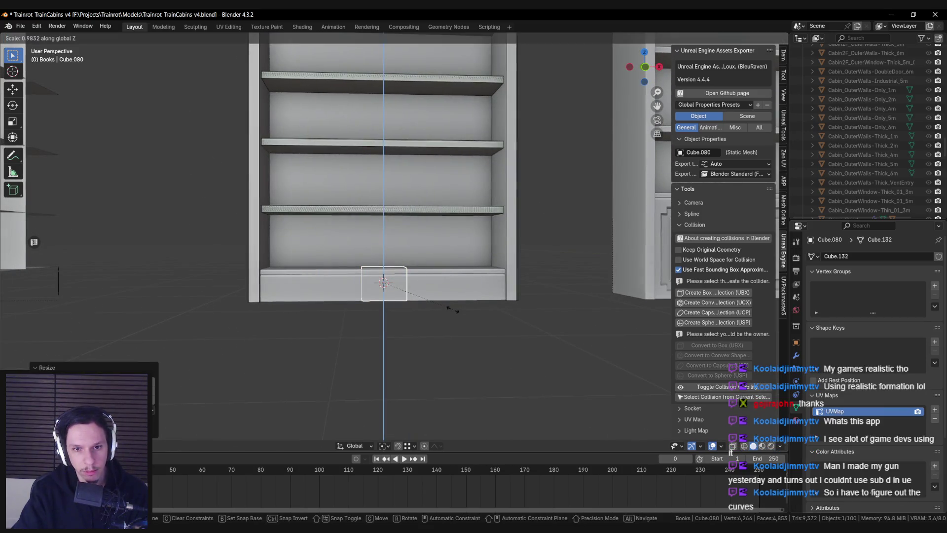
key(x)
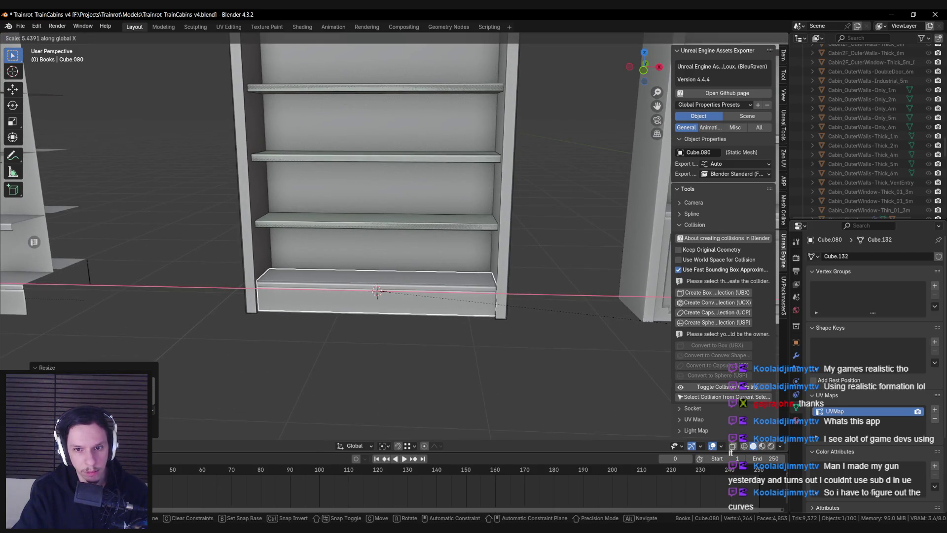
drag(656, 320, 481, 345)
key(y)
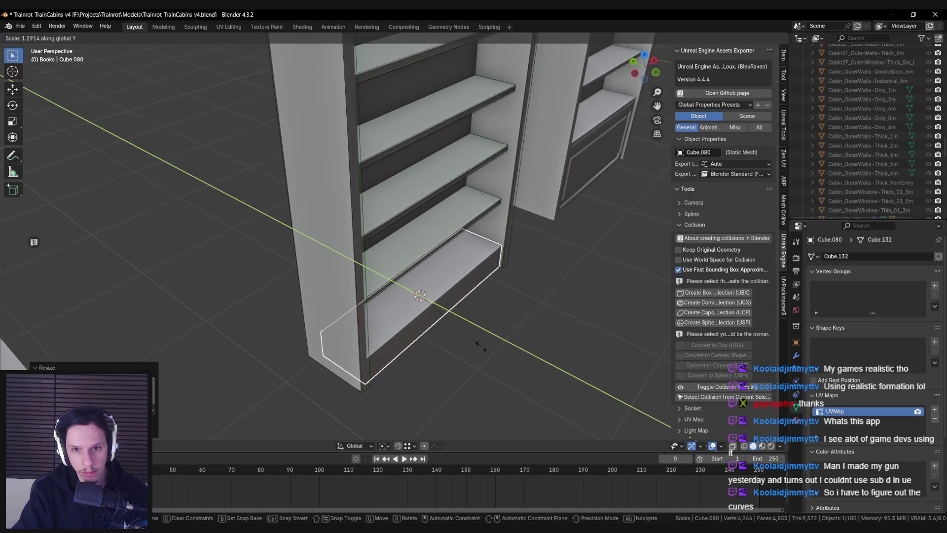
click(478, 342)
scroll(444, 336, up, 4)
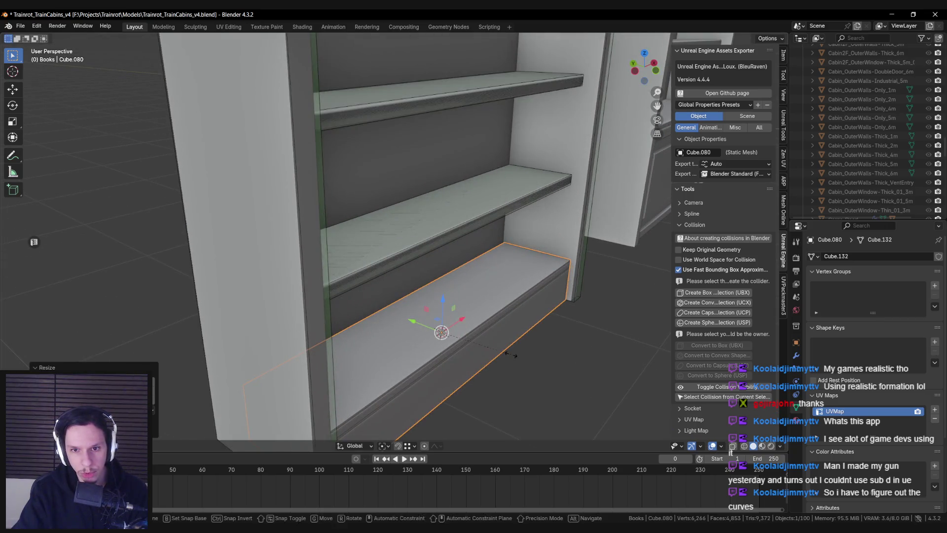
key(g)
key(y)
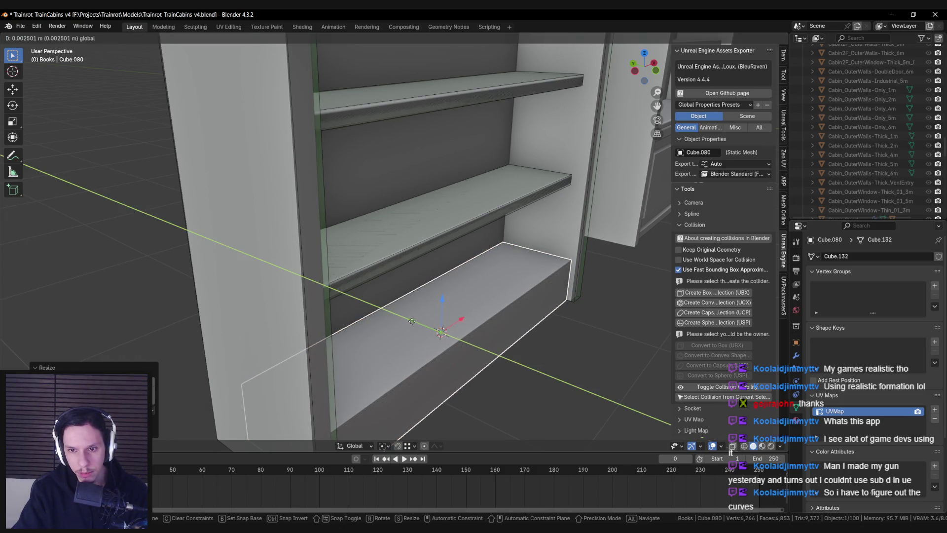
key(Escape)
Convert the fitted cube into Cube.034's UBX box collision.
key(shift+z)
click(463, 338)
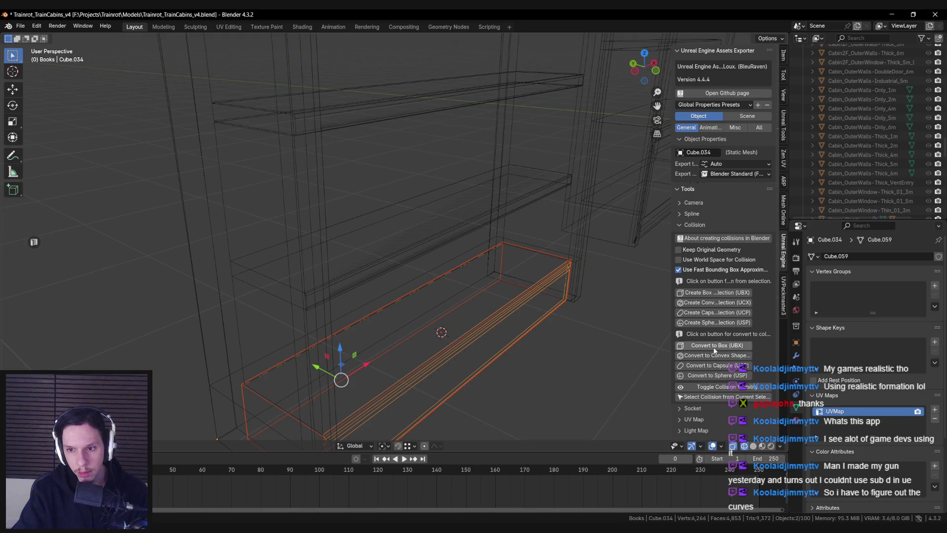
key(shift+z)
click(442, 279)
click(472, 320)
mouse_move(472, 320)
mouse_down()
mouse_move(483, 263)
mouse_move(472, 247)
mouse_up()
Save the blend file and select the lower bookshelf Library-Bottomshelf_01.
key(ctrl+s)
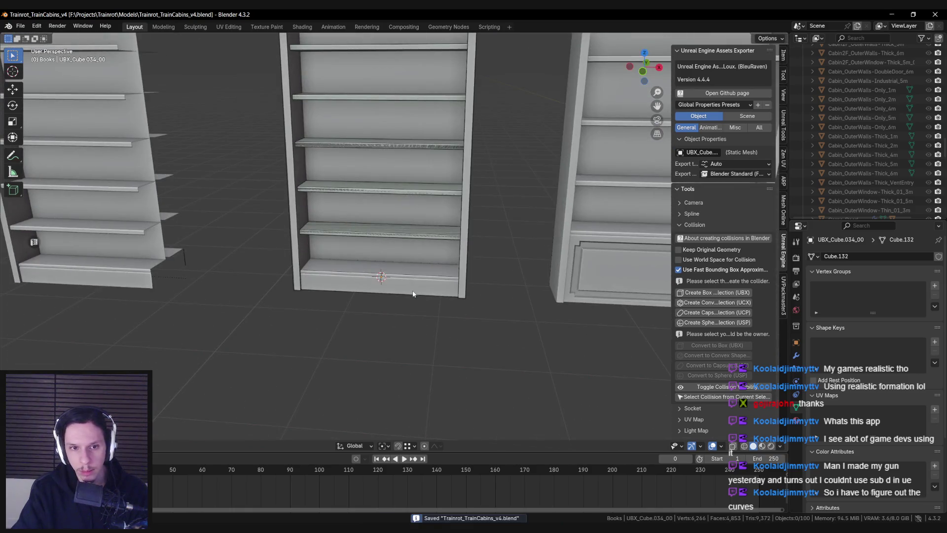
key(shift+z)
click(381, 271)
key(shift+z)
mouse_move(443, 275)
mouse_down()
mouse_move(428, 269)
mouse_move(434, 276)
mouse_up()
Create UBX box collisions for the lower bookshelf, then shift and thin one along Y in top view.
click(724, 367)
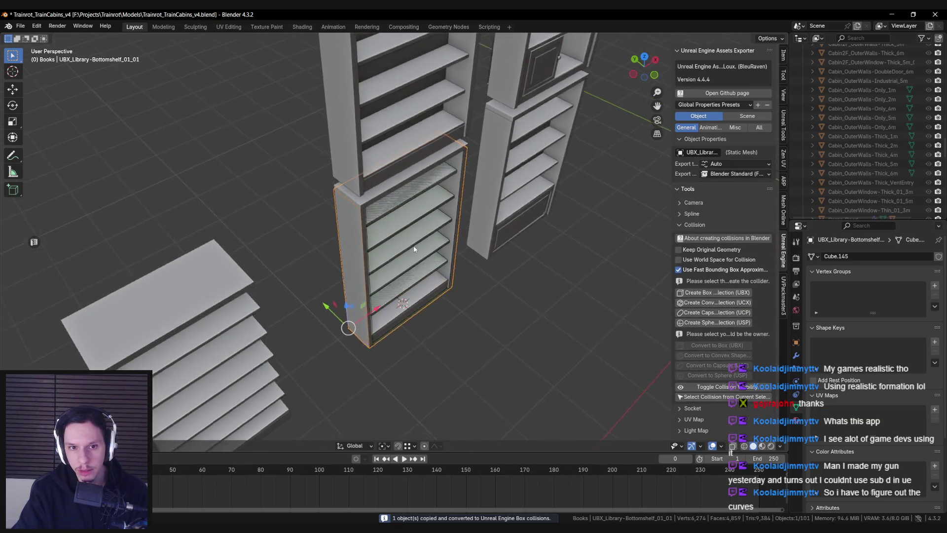
key(a)
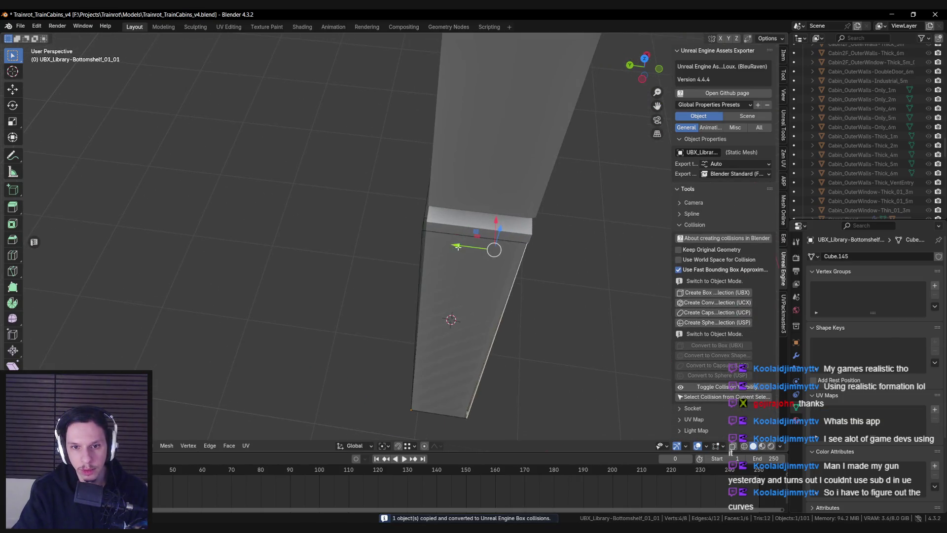
drag(429, 242, 431, 253)
click(403, 254)
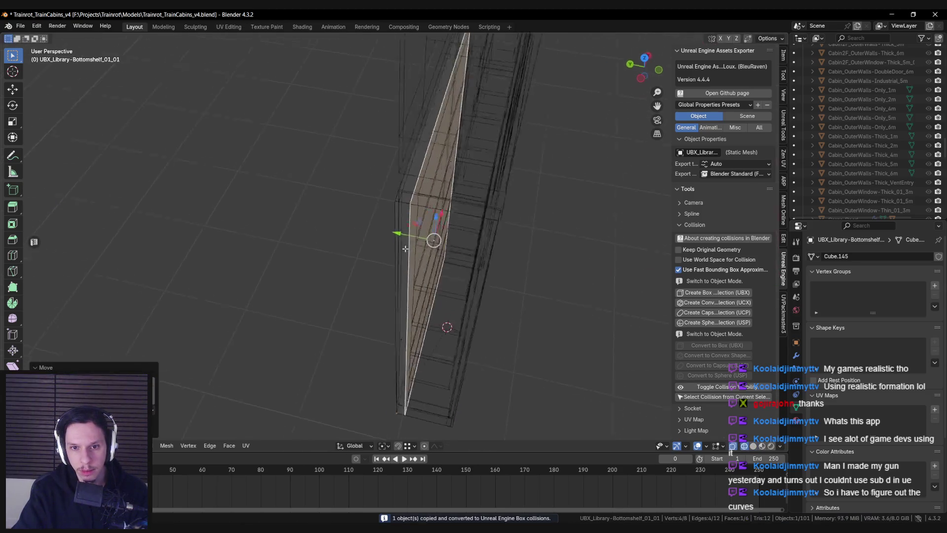
scroll(390, 257, up, 5)
mouse_move(390, 256)
mouse_down()
mouse_move(425, 253)
mouse_move(417, 277)
mouse_up()
key(KP_7)
key(shift+z)
scroll(417, 277, up, 5)
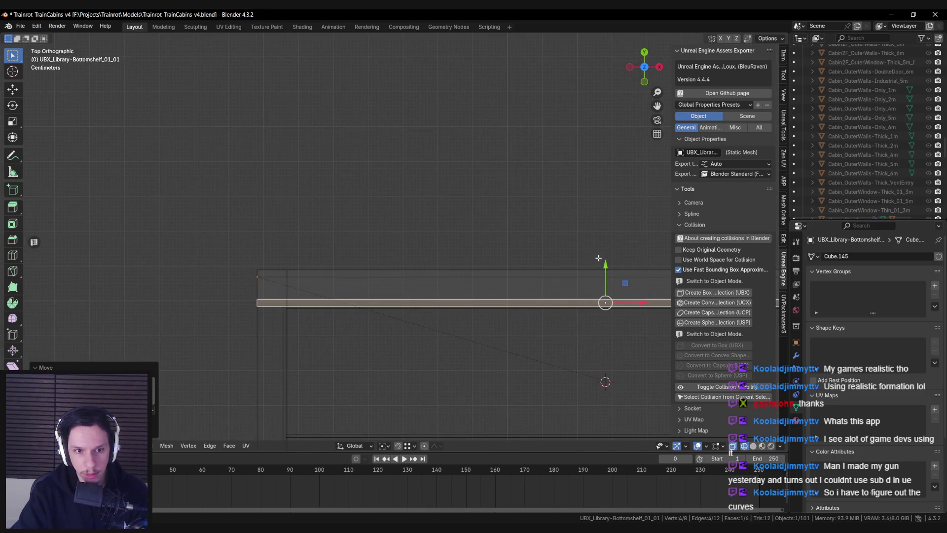
key(s)
key(y)
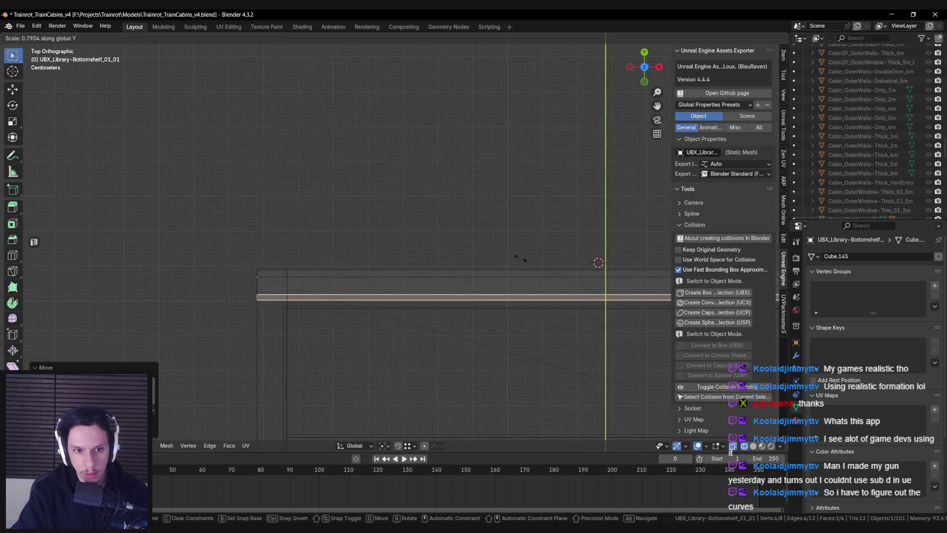
click(523, 277)
key(g)
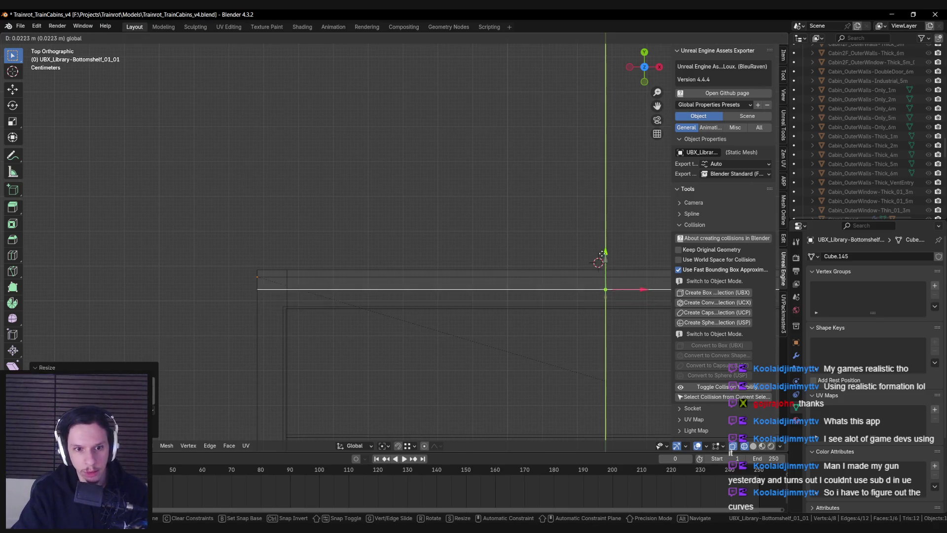
click(475, 279)
Flatten the left side panel collision's narrow front face with a Y scale.
scroll(431, 275, down, 5)
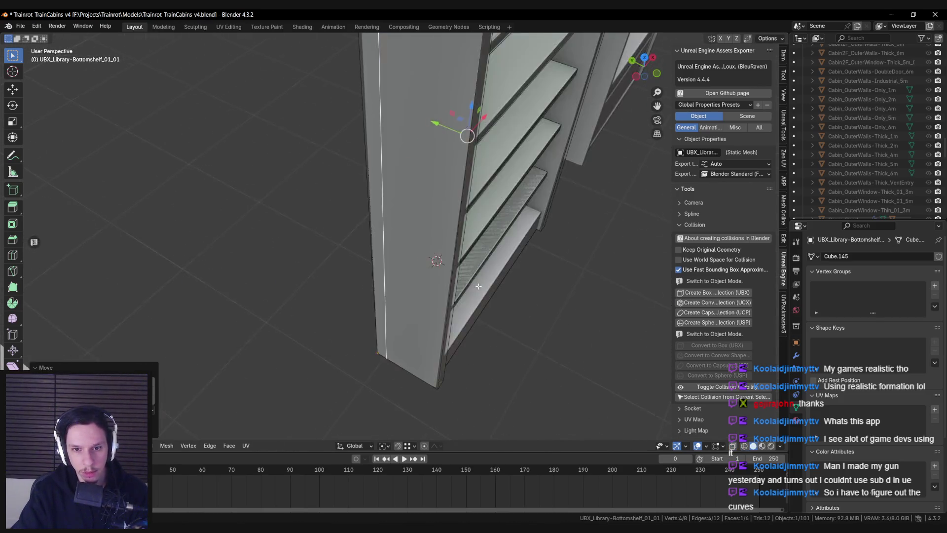
click(424, 254)
click(405, 253)
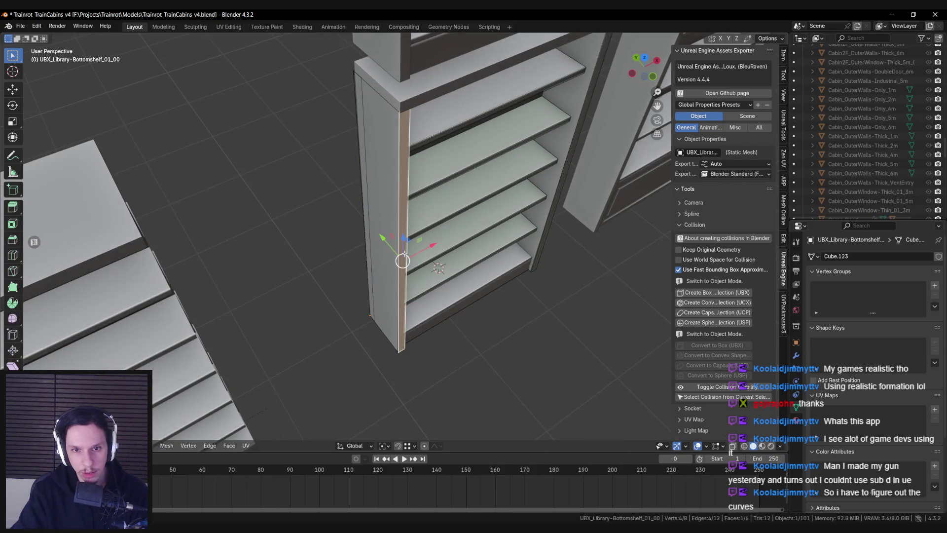
key(s)
key(y)
click(467, 316)
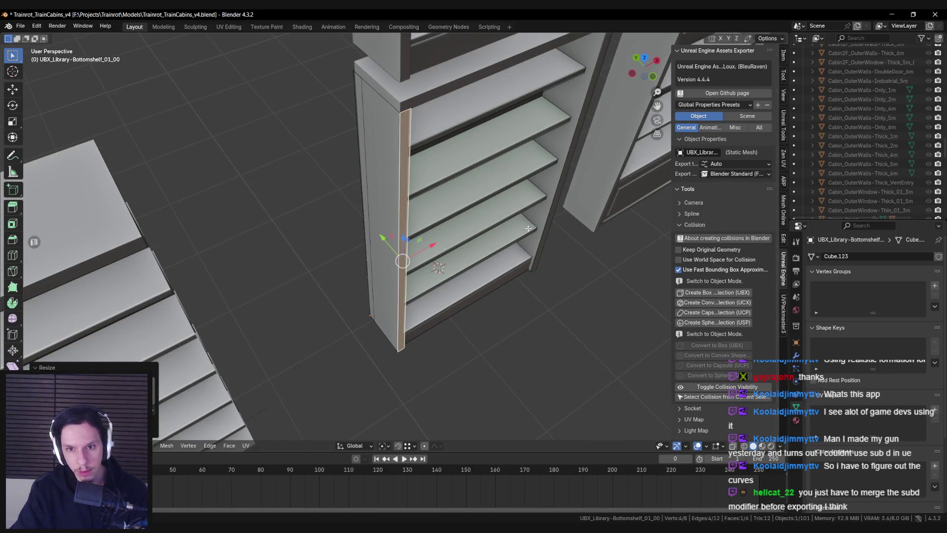
Scale the right side panel's collision strip along Y to match the panel's depth.
key(Tab)
click(552, 217)
key(Tab)
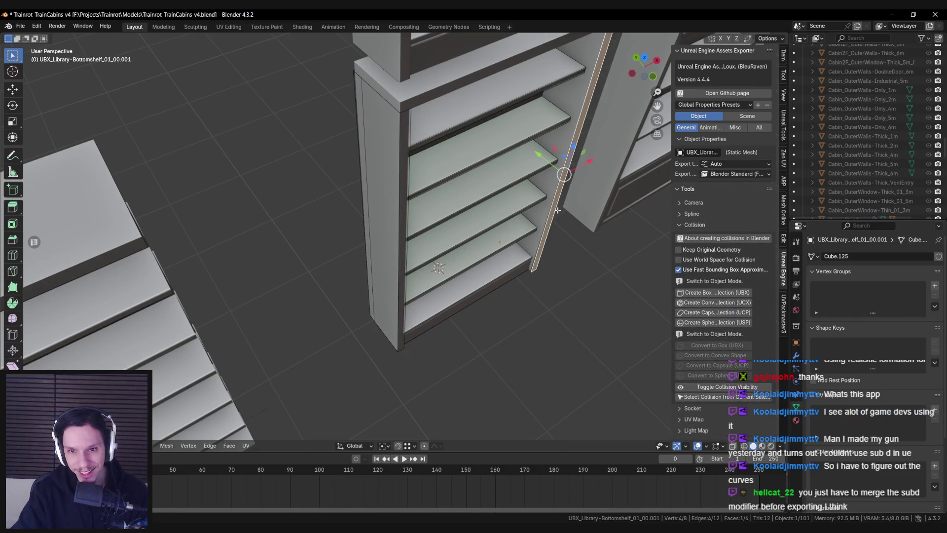
key(s)
key(y)
key(Return)
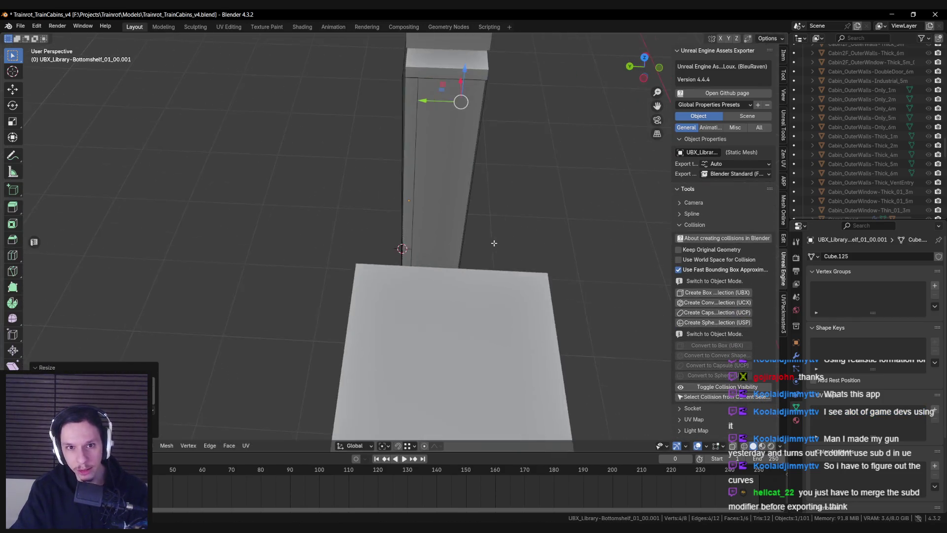
key(shift+z)
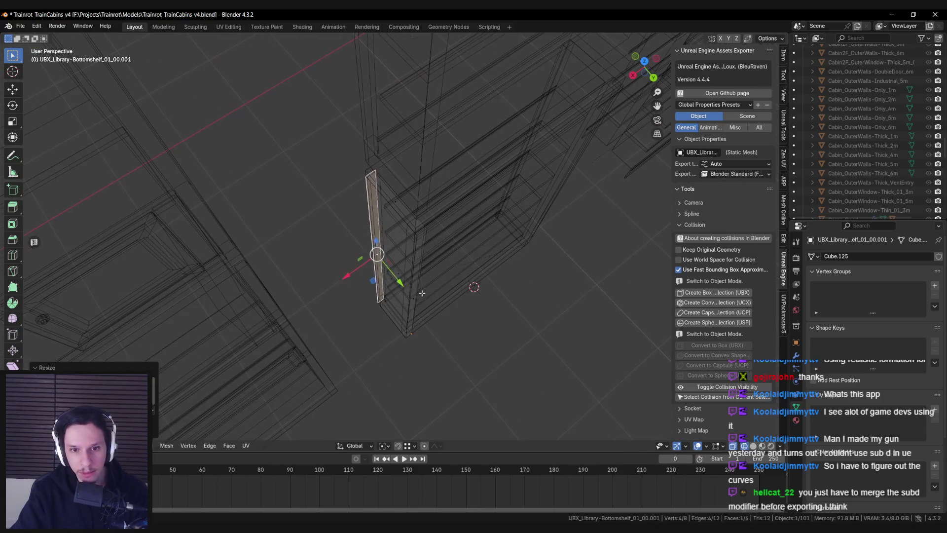
key(s)
key(y)
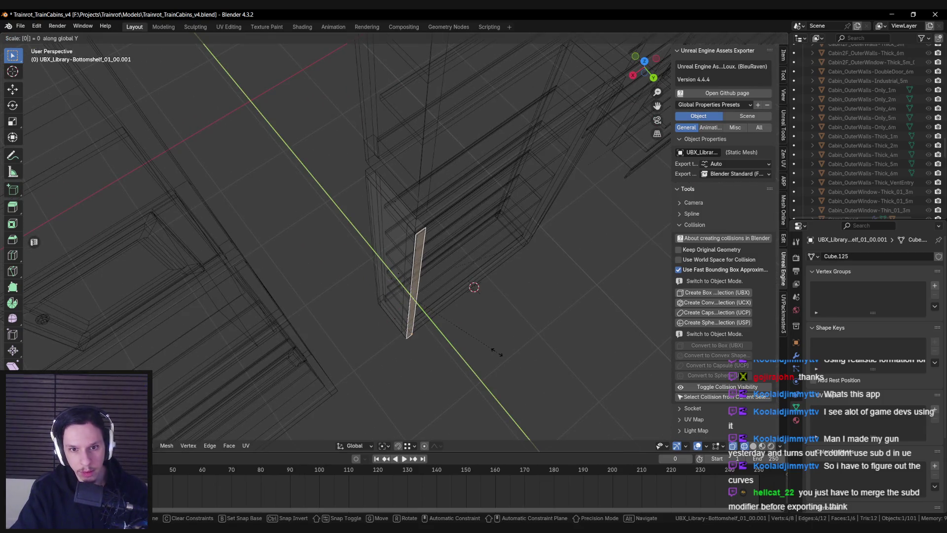
key(Return)
key(shift+z)
Scale the left panel's collision along Y to fit, then leave Edit Mode.
key(alt+q)
key(s)
key(y)
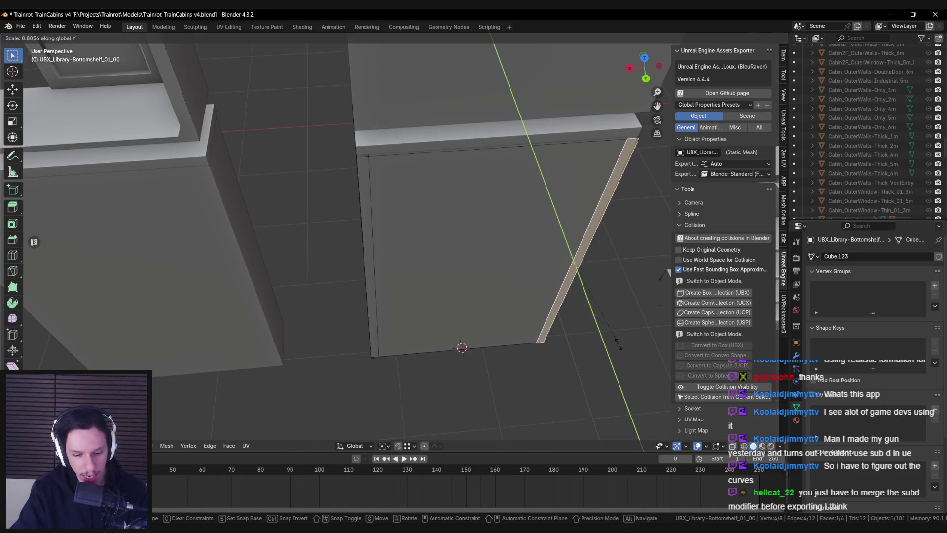
key(Return)
key(Tab)
scroll(571, 264, down, 5)
drag(367, 267, 340, 269)
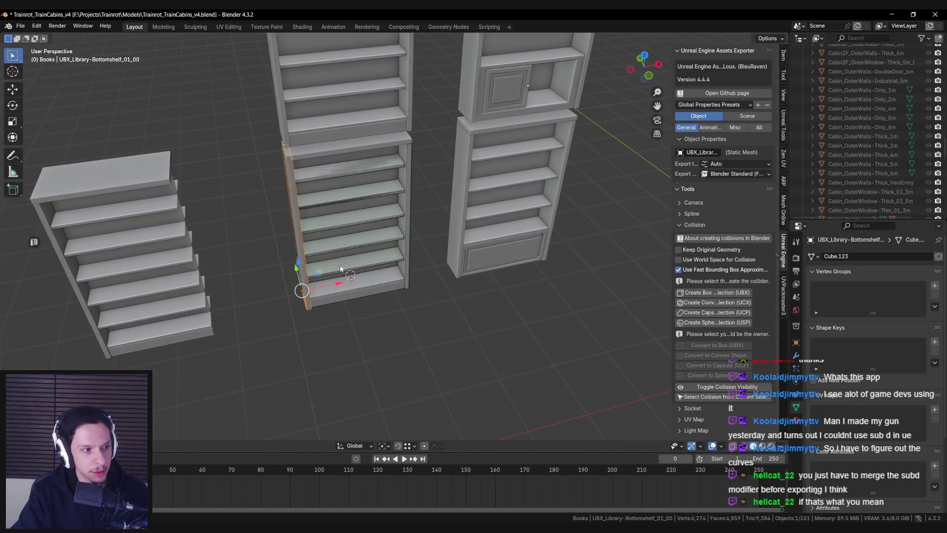
Add a box collision to the bookshelf's top board.
scroll(344, 265, up, 4)
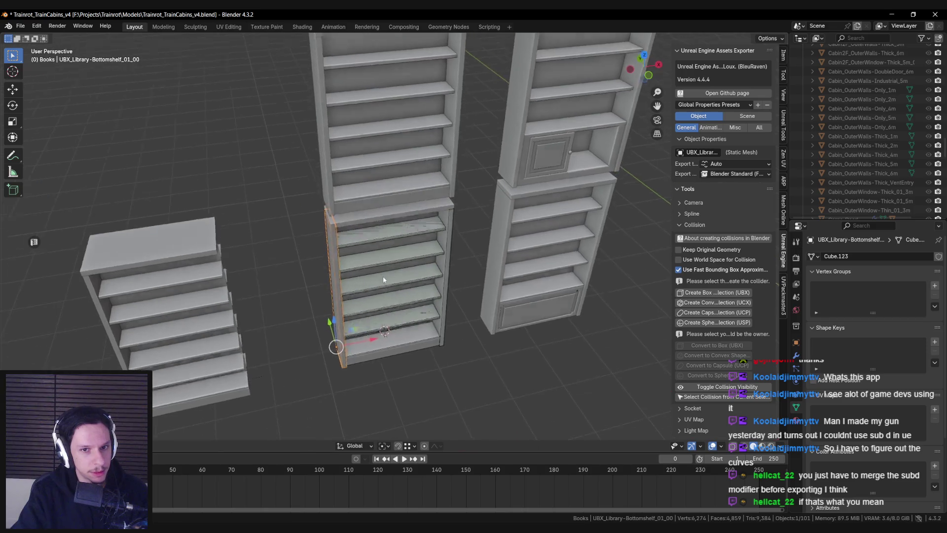
click(347, 171)
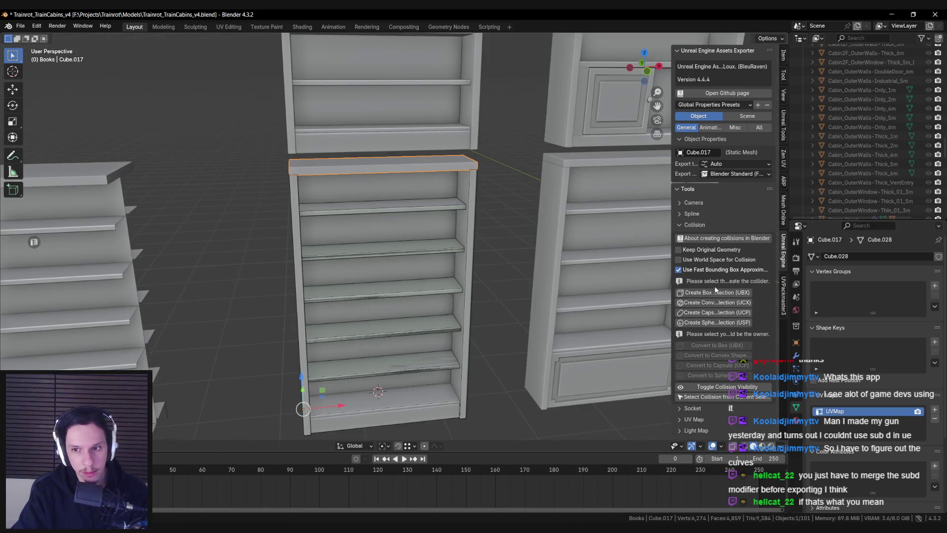
click(717, 293)
mouse_move(417, 247)
mouse_down()
mouse_move(482, 260)
mouse_move(325, 253)
mouse_move(290, 238)
mouse_move(376, 259)
mouse_move(413, 245)
mouse_move(427, 271)
mouse_move(398, 323)
mouse_move(421, 331)
mouse_up()
Export Library-Bottomshelf_01 to Unreal as one asset, then return to the Unreal Editor.
click(398, 324)
scroll(721, 374, down, 15)
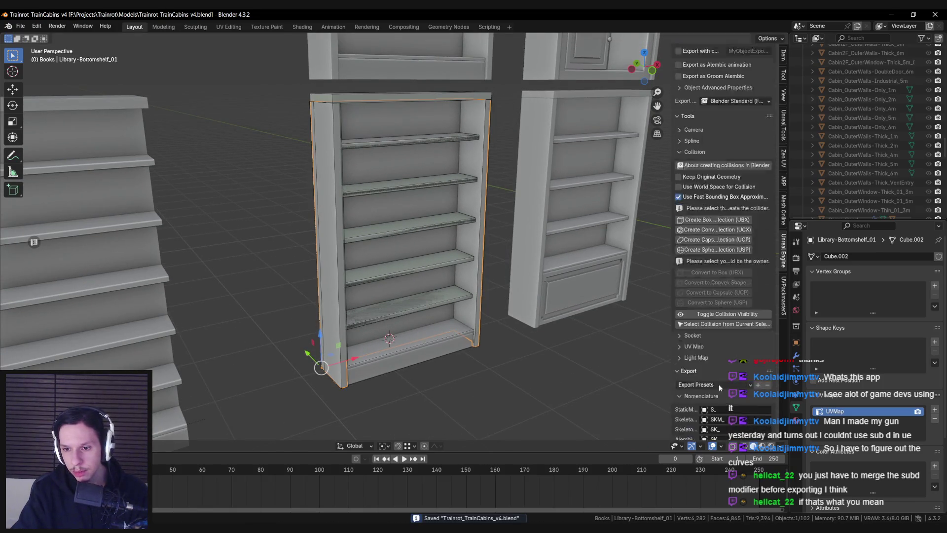
scroll(719, 400, down, 6)
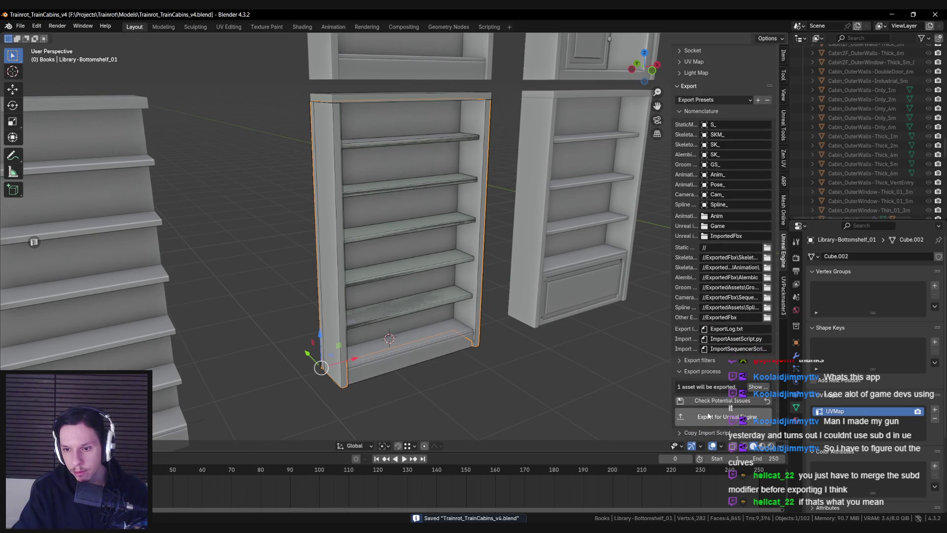
click(720, 417)
mouse_move(504, 332)
mouse_down()
mouse_move(471, 321)
mouse_move(385, 388)
mouse_up()
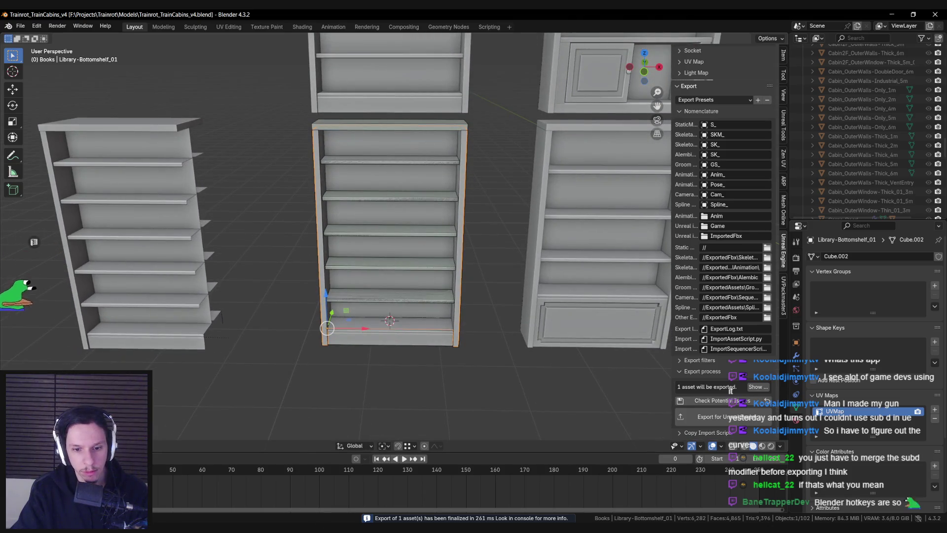
mouse_move(311, 531)
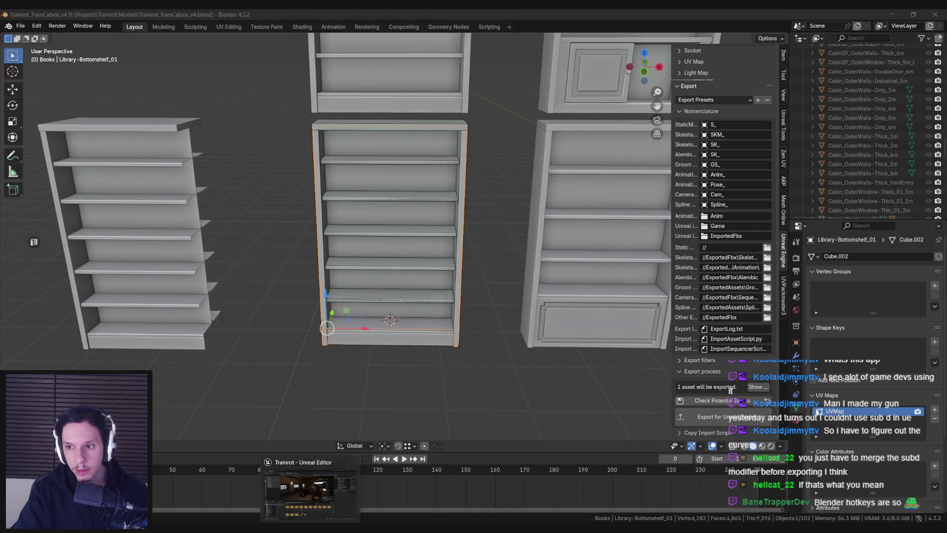
click(310, 493)
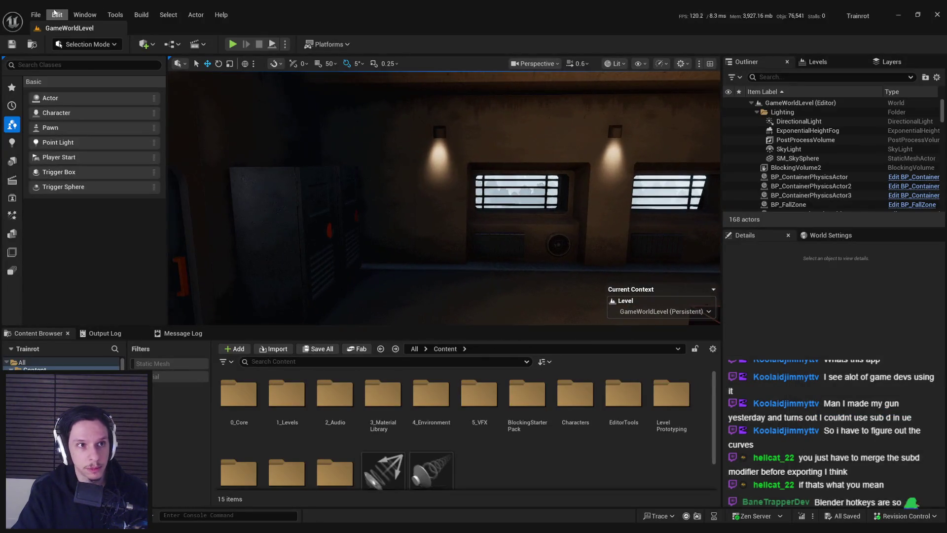
Load the LevelTrain_Cabin-Library level from File > Recent Levels.
click(36, 15)
mouse_move(53, 85)
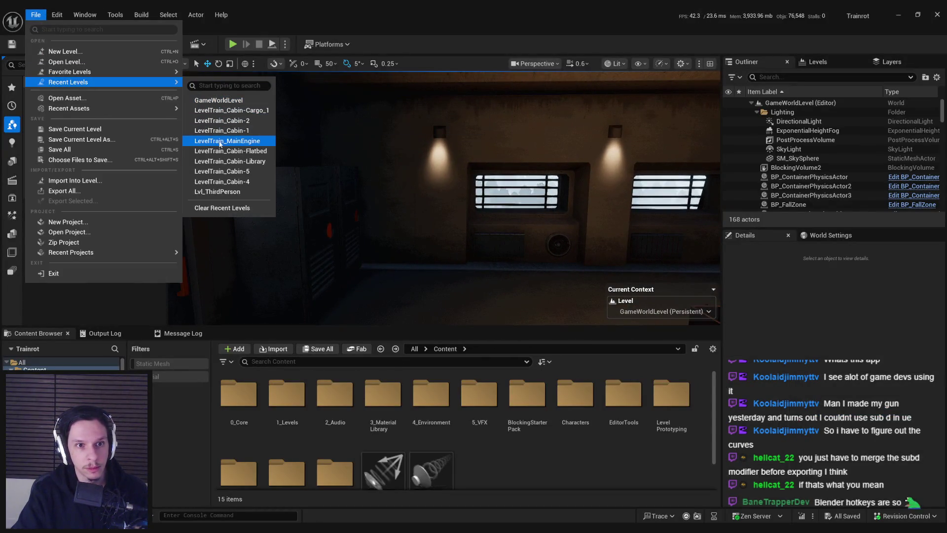
click(226, 162)
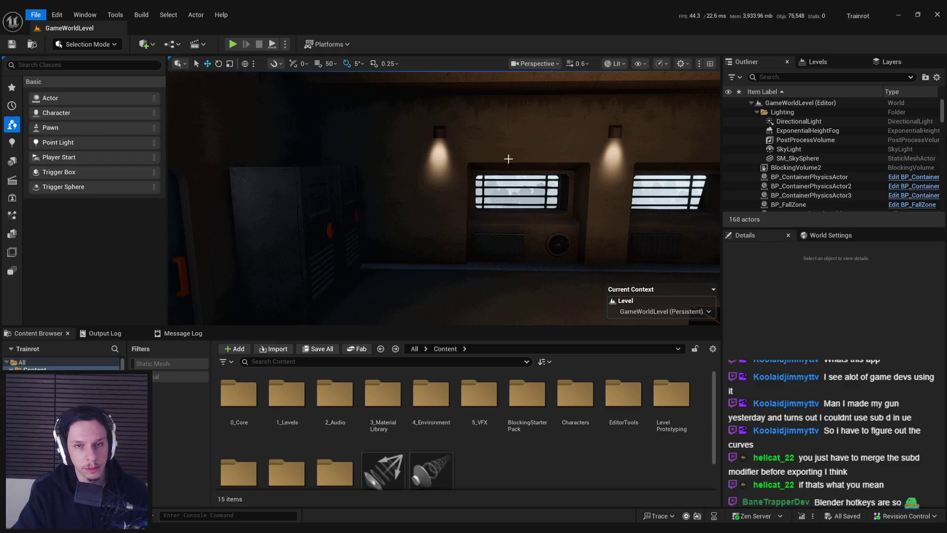
click(535, 64)
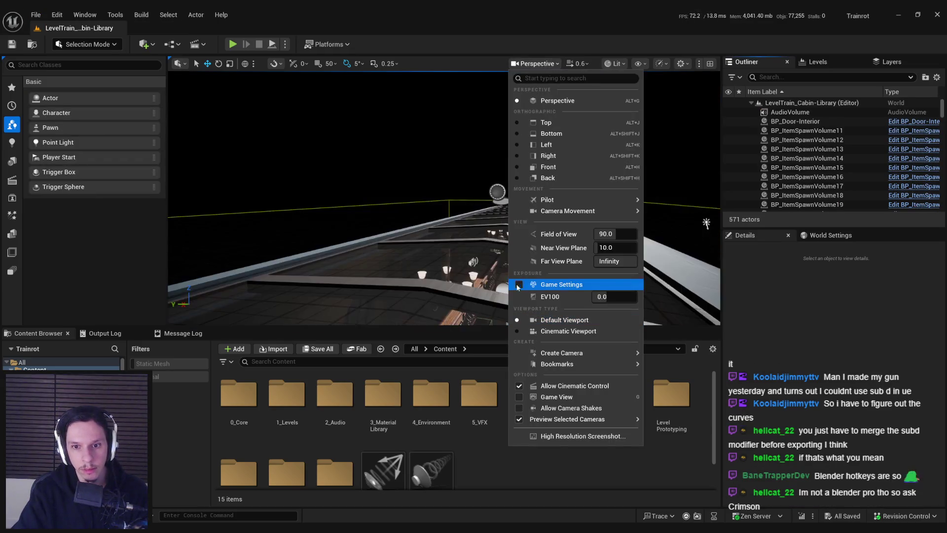
click(524, 321)
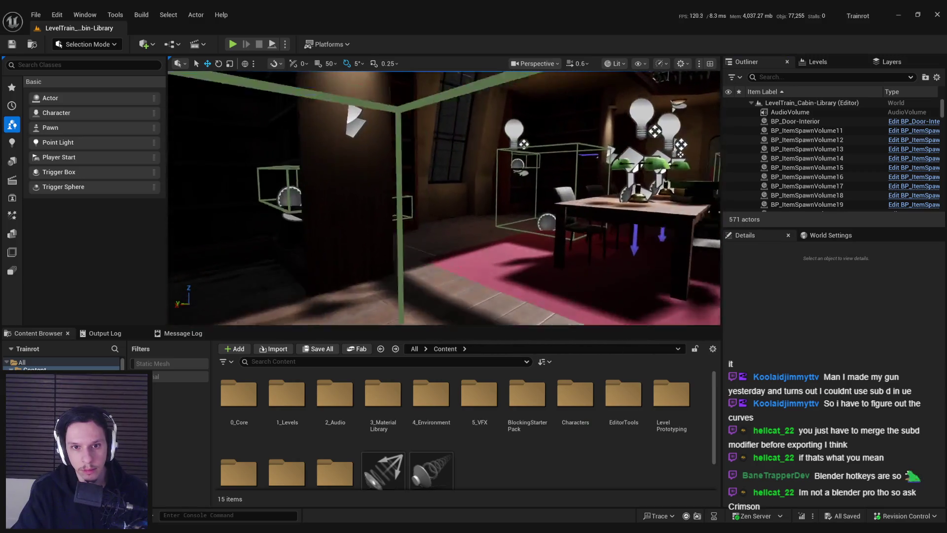
Focus on bookshelf S_Library-Bottomshelf_52 and inspect it in Player Collision view.
click(346, 197)
key(f)
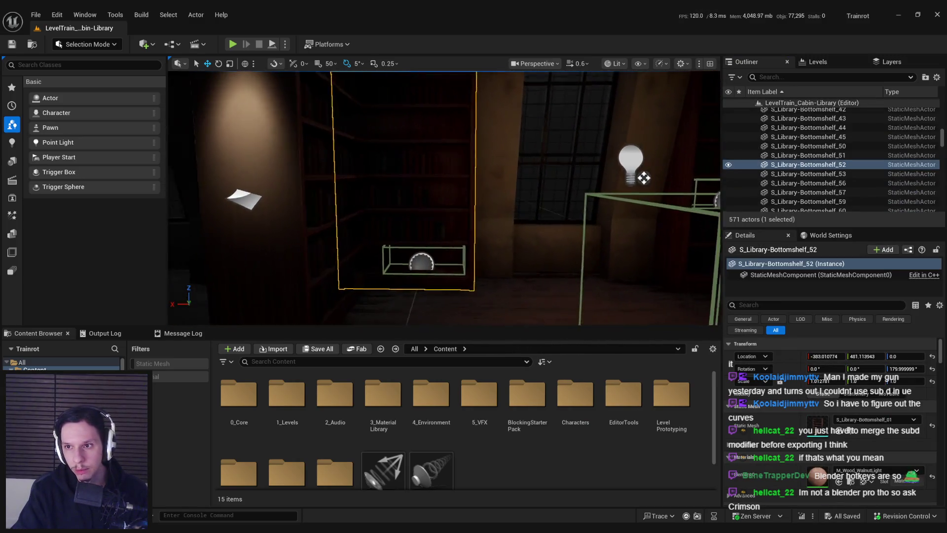
click(615, 63)
click(637, 235)
key(Right)
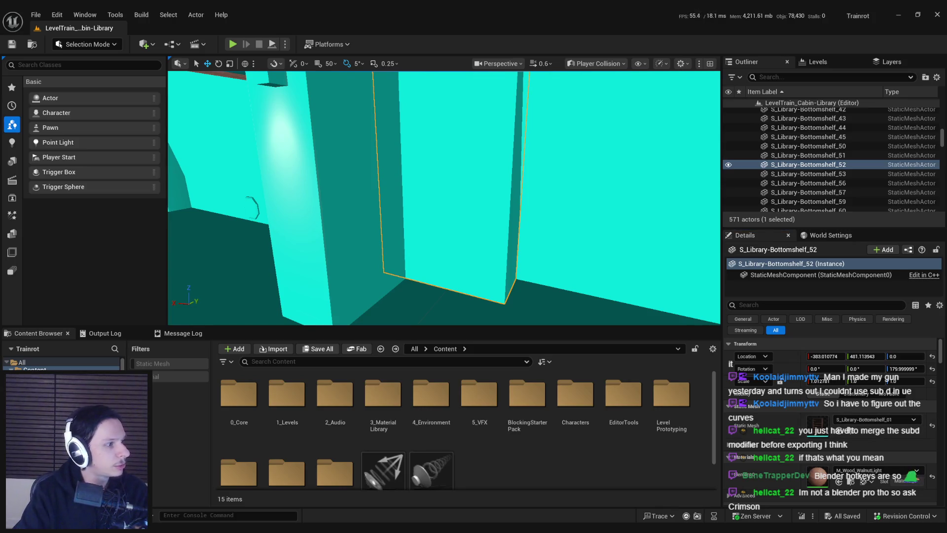
mouse_move(401, 267)
mouse_down()
mouse_move(321, 267)
mouse_move(459, 232)
mouse_move(455, 267)
mouse_up()
Save the level and assets with Check Out Selected, then switch back to Blender.
key(ctrl+s)
click(499, 377)
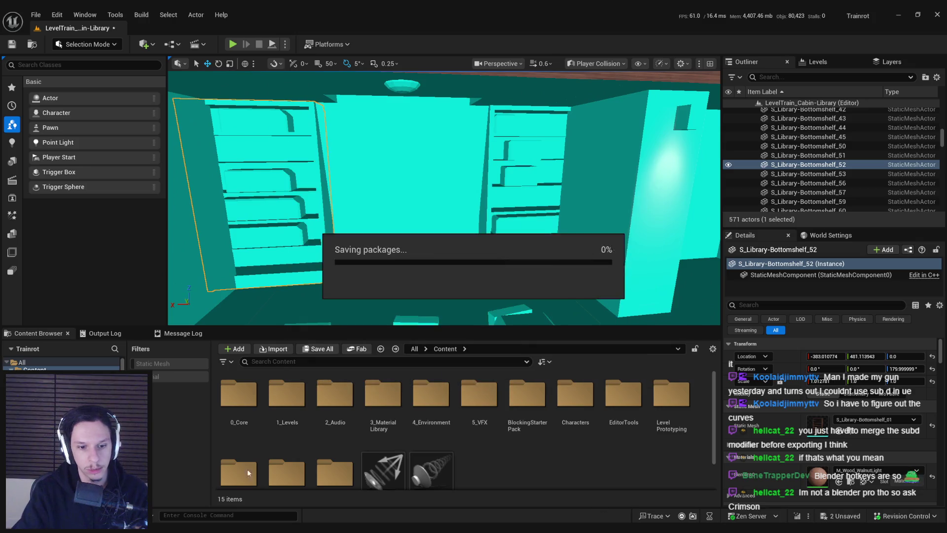
key(alt+Tab)
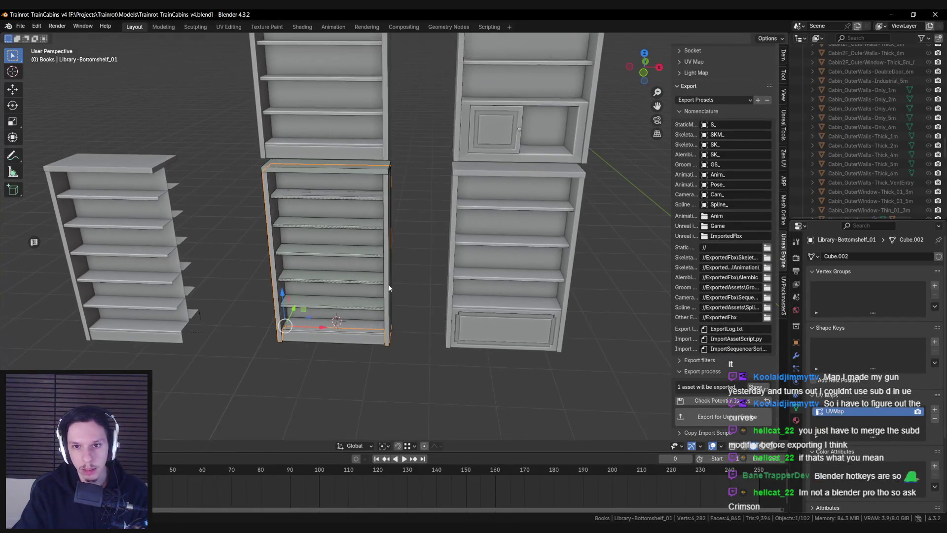
In wireframe, select Library-Bottomshelf_01 and all of its collision boxes.
scroll(396, 266, up, 4)
key(shift+z)
key(shift+z)
click(368, 130)
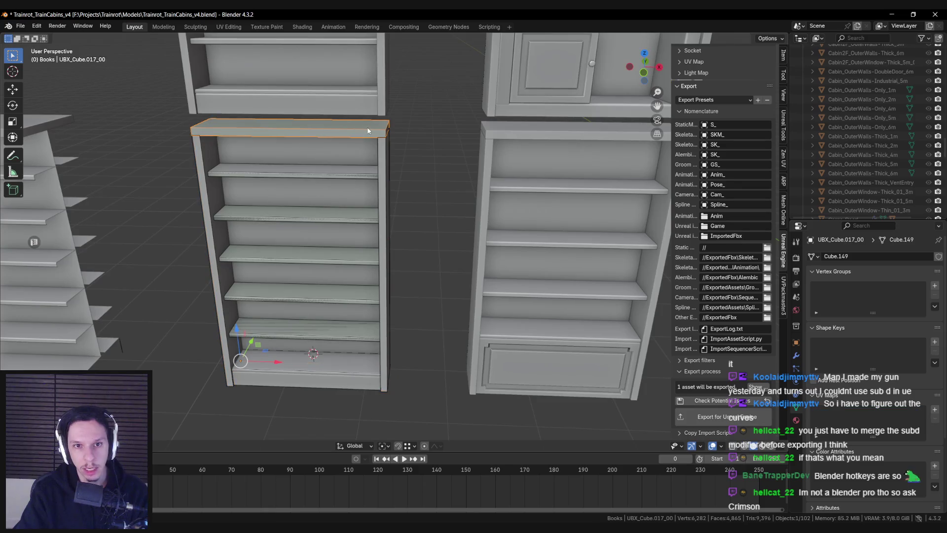
scroll(761, 193, up, 7)
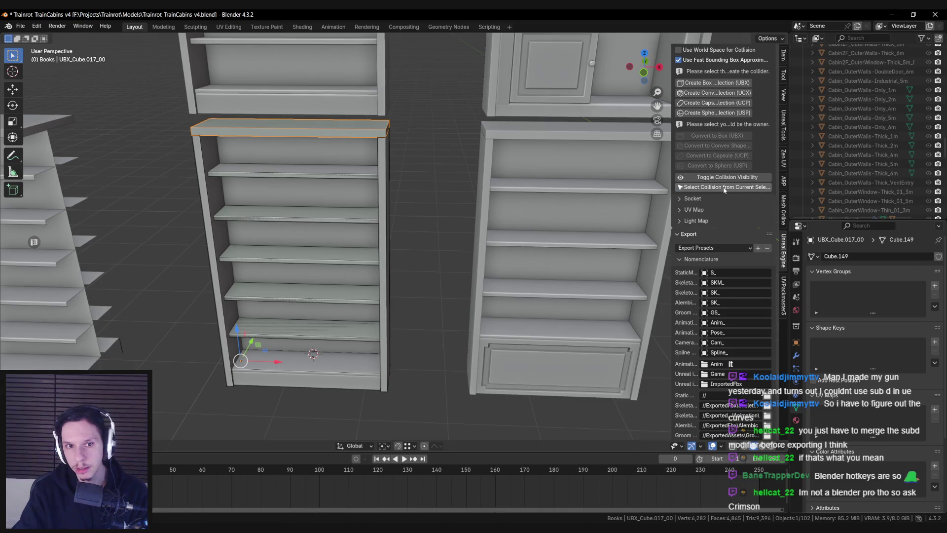
click(321, 159)
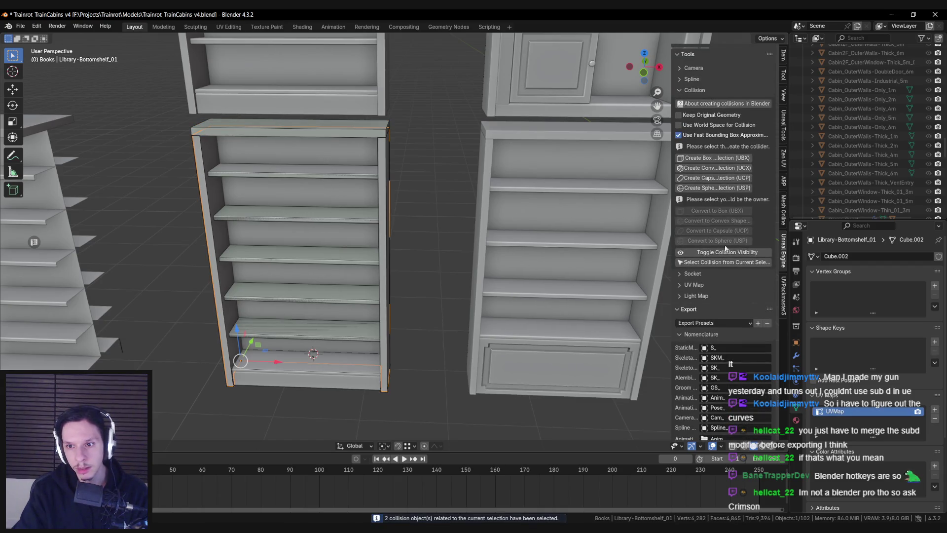
click(720, 263)
Duplicate the collision boxes and slide them along X onto the neighbouring bookshelf.
scroll(439, 246, down, 3)
key(g)
key(x)
click(451, 291)
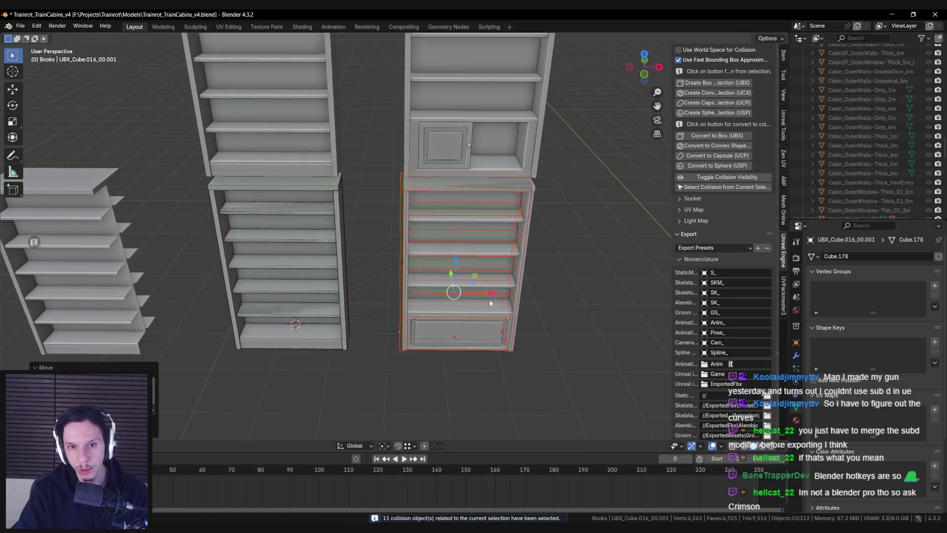
scroll(431, 322, up, 4)
key(g)
key(x)
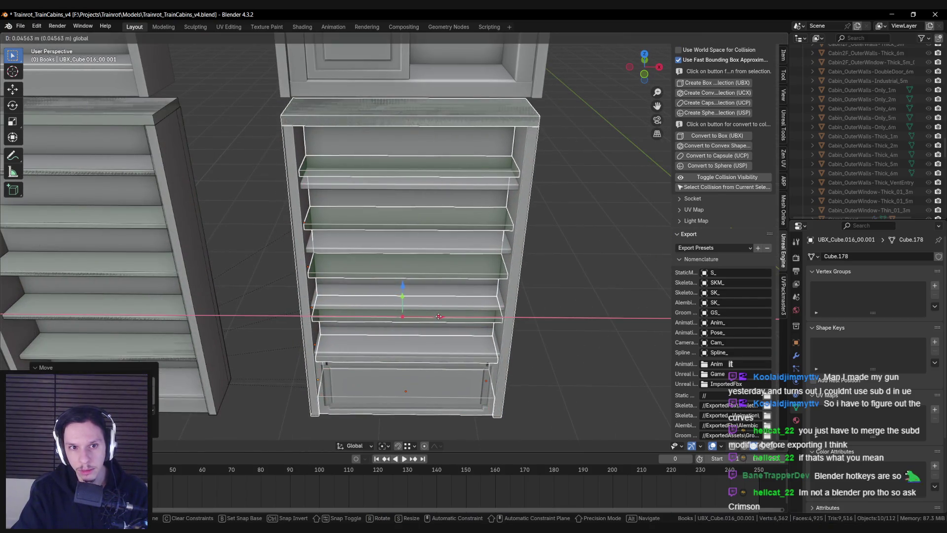
click(439, 316)
Add Library-Bottomshelf_03 to the selection and convert the boxes to UBX box collisions.
shift+click(289, 137)
key(shift+z)
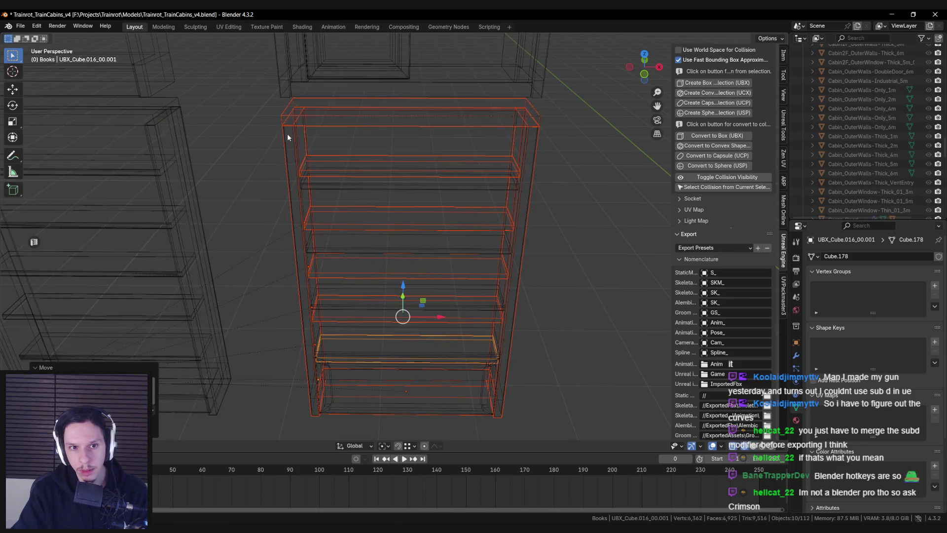
key(shift+z)
scroll(720, 148, down, 5)
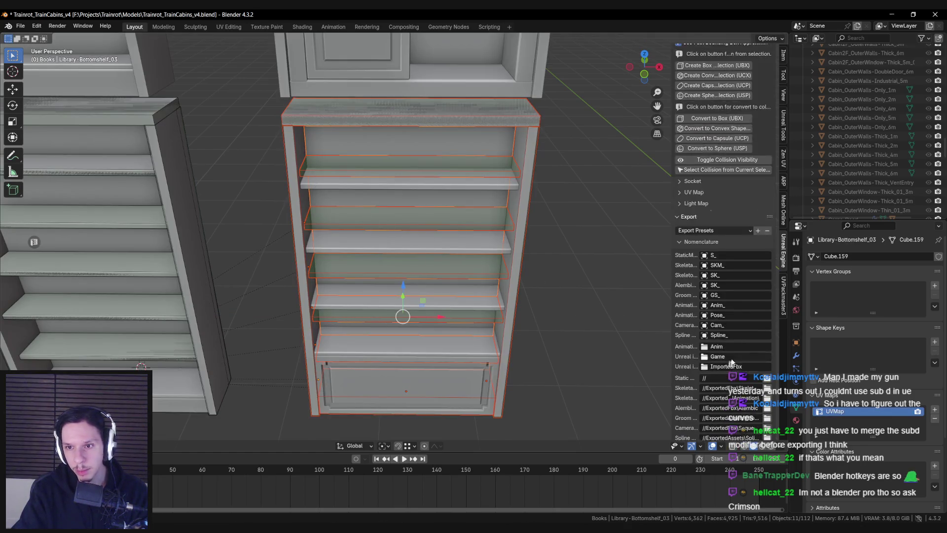
click(719, 121)
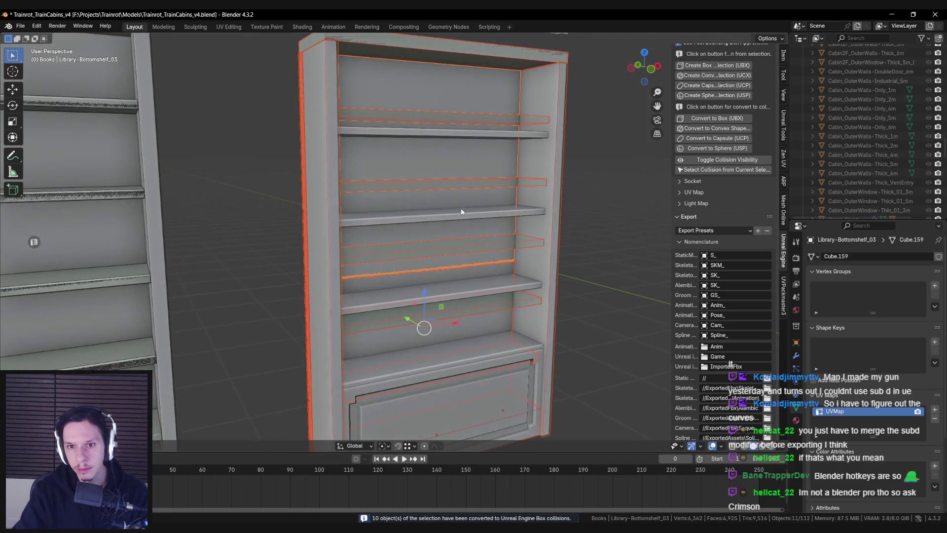
click(450, 122)
Move the top, second and third shelf boxes vertically onto their shelves and delete the surplus box.
key(g)
key(z)
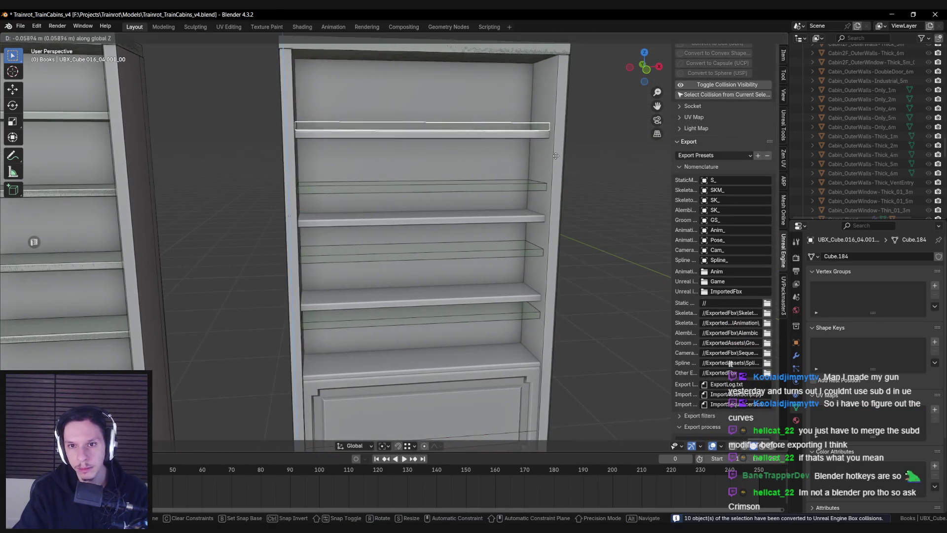
click(554, 163)
click(541, 191)
key(g)
key(z)
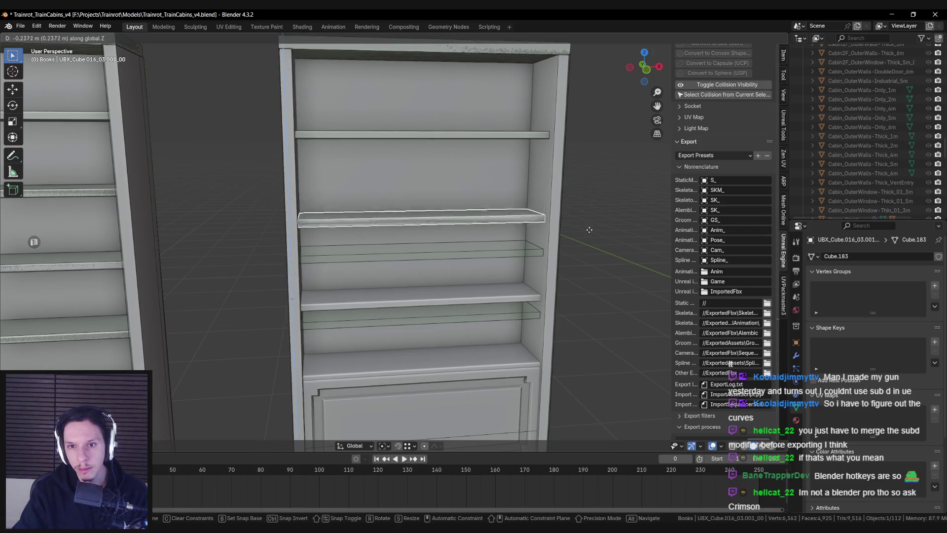
click(590, 228)
key(g)
key(z)
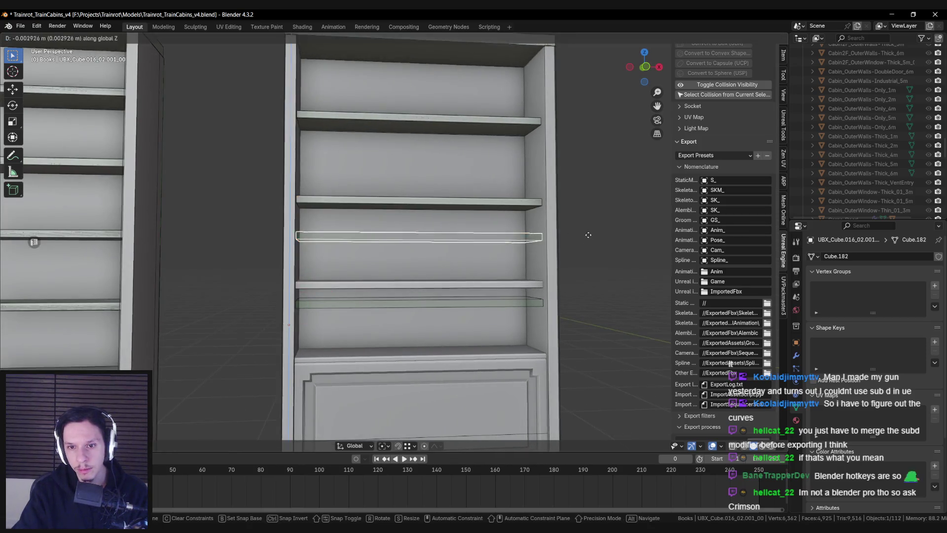
click(584, 278)
click(498, 304)
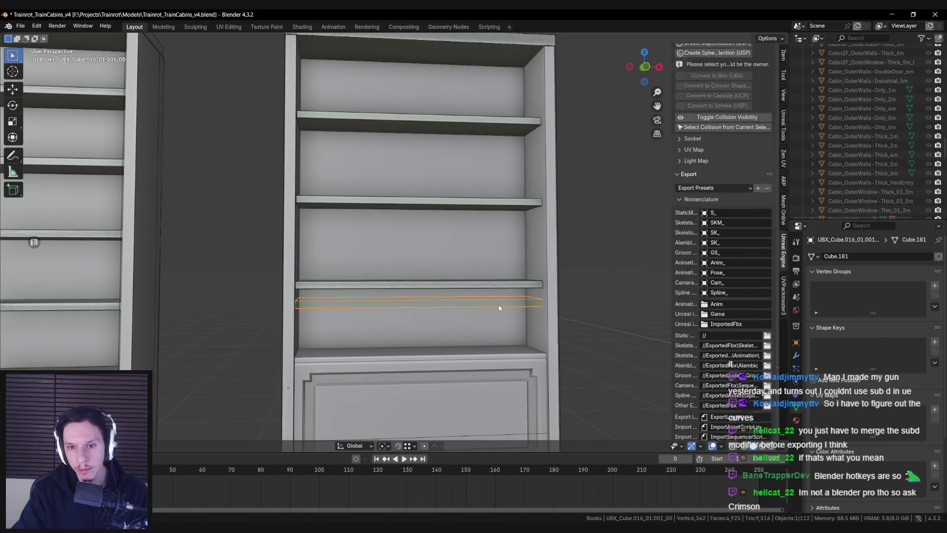
key(Delete)
Raise the cabinet collision box's top face in Edit Mode to the cabinet top.
click(279, 359)
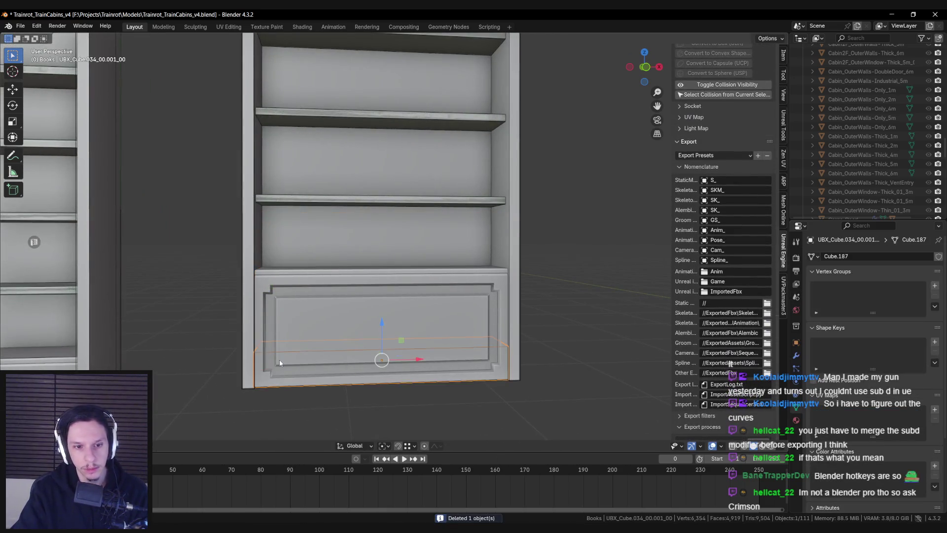
key(Tab)
key(g)
key(z)
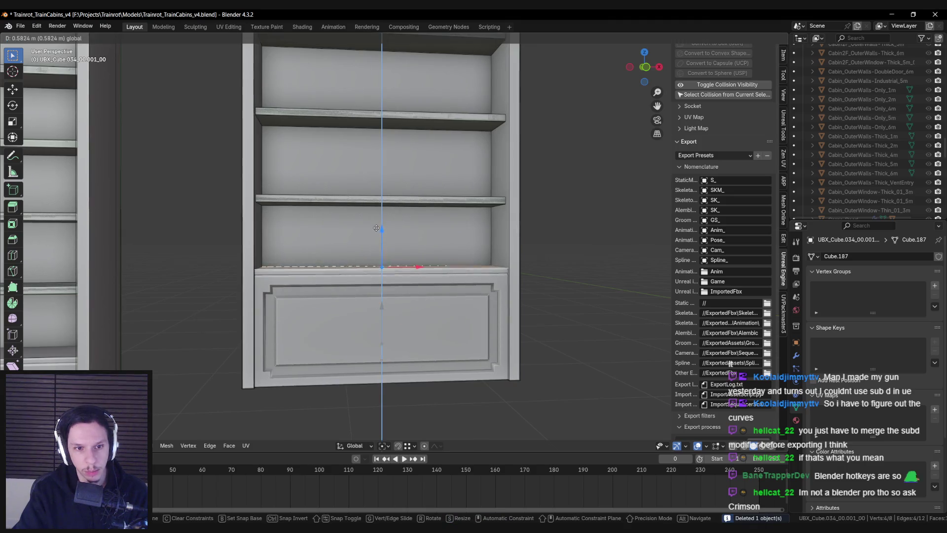
click(375, 229)
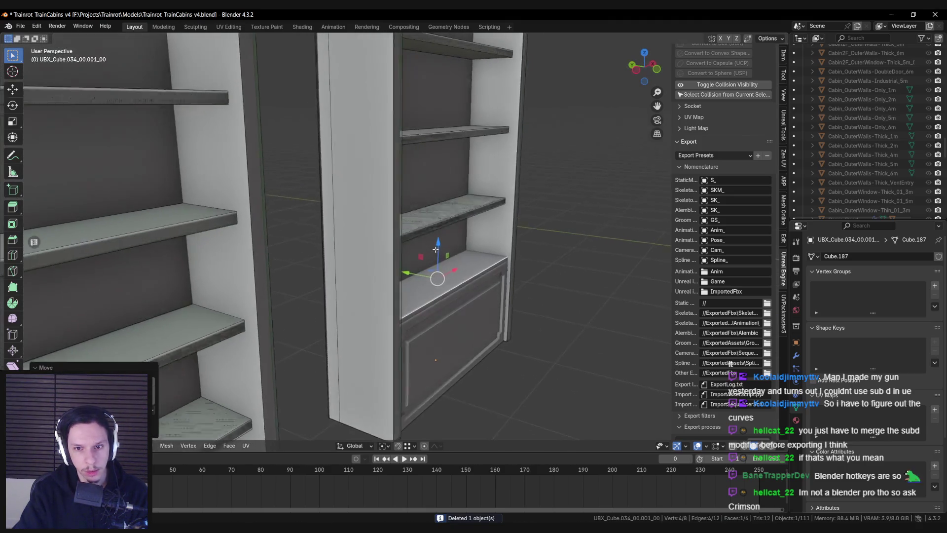
key(shift+z)
key(s)
key(z)
key(Escape)
key(shift+z)
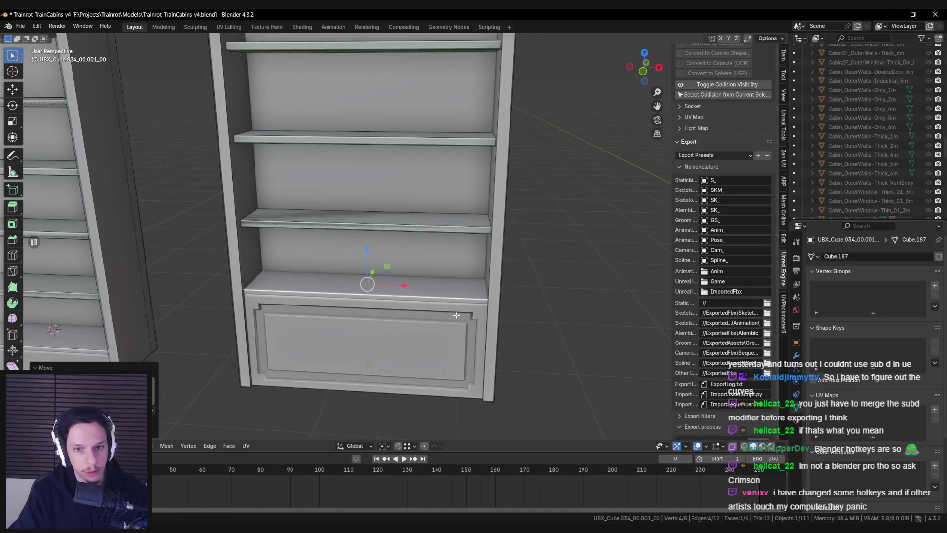
Check the cabinet box in wireframe, leave Edit Mode, and save Trainrot_TrainCabins_v4.blend.
key(shift+z)
key(shift+z)
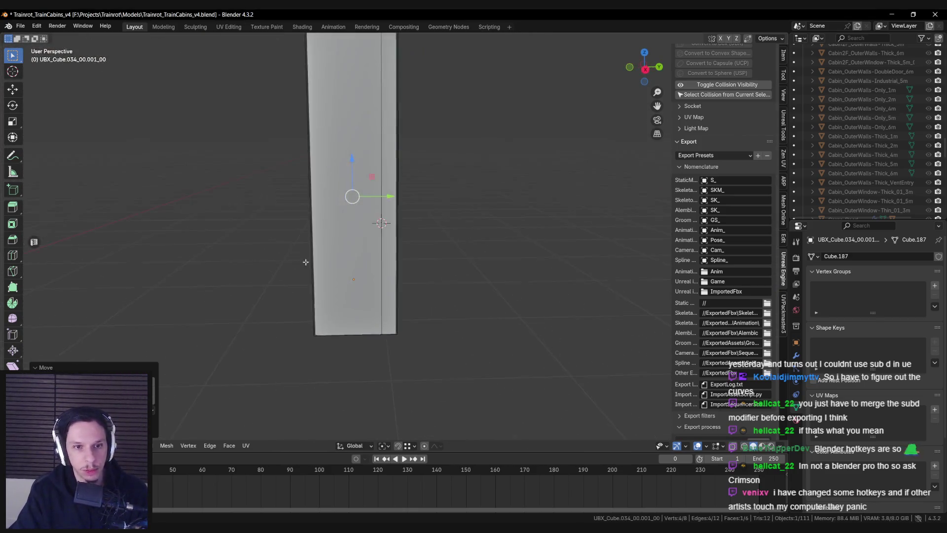
click(340, 256)
scroll(336, 259, up, 5)
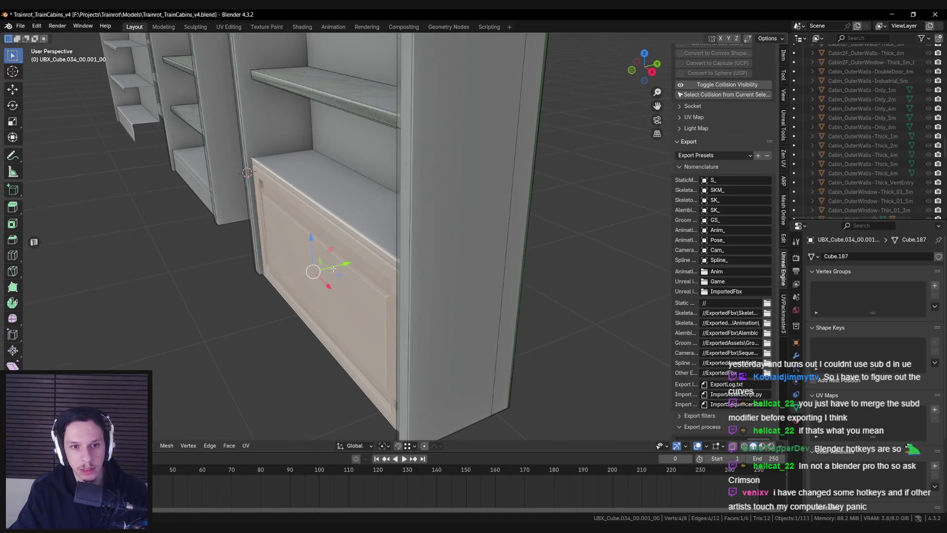
scroll(306, 267, down, 5)
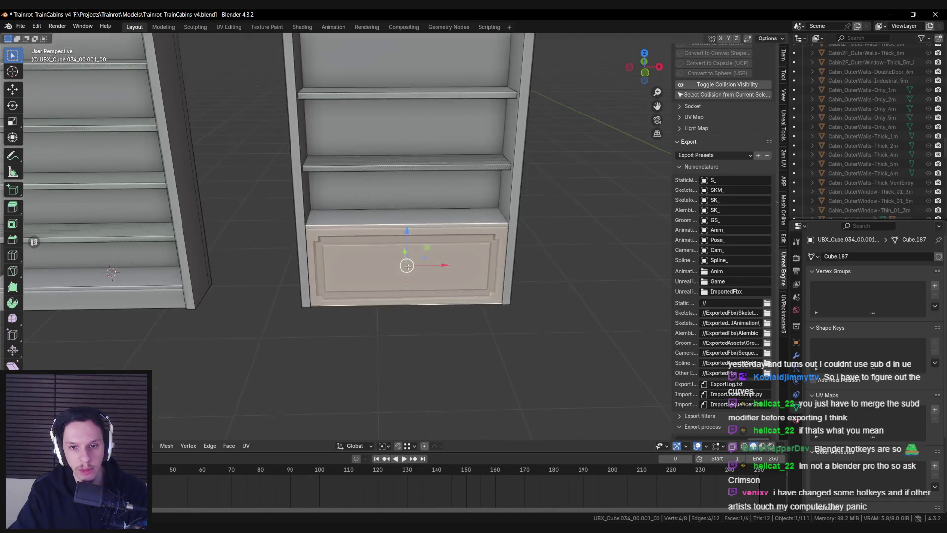
key(Tab)
key(ctrl+s)
Nudge Library-Bottomshelf_03 into place and return to the Unreal Editor.
click(405, 222)
key(g)
click(428, 259)
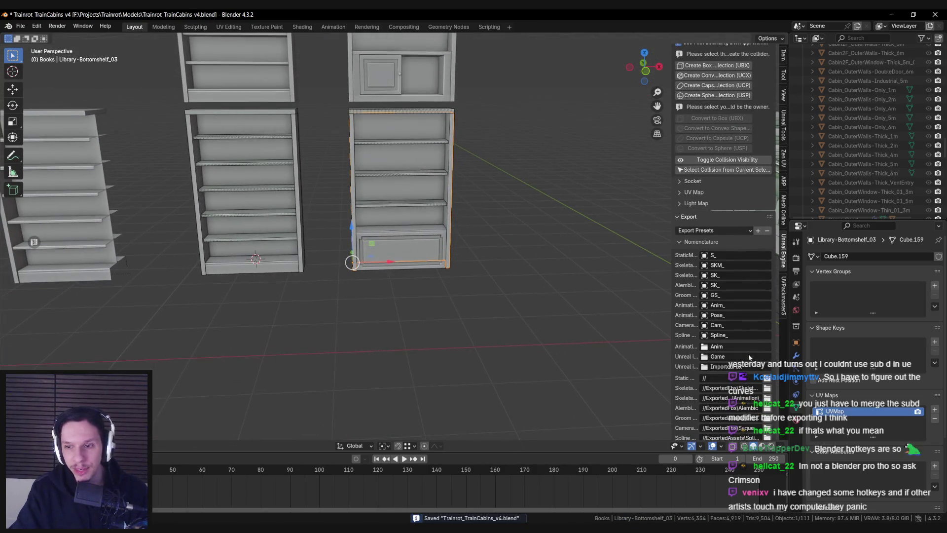
scroll(751, 387, down, 6)
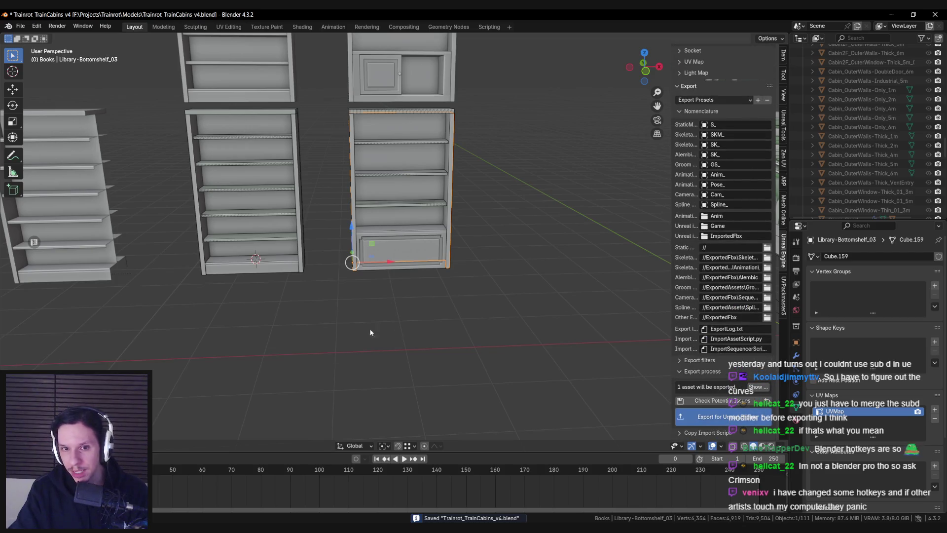
mouse_move(310, 526)
click(262, 494)
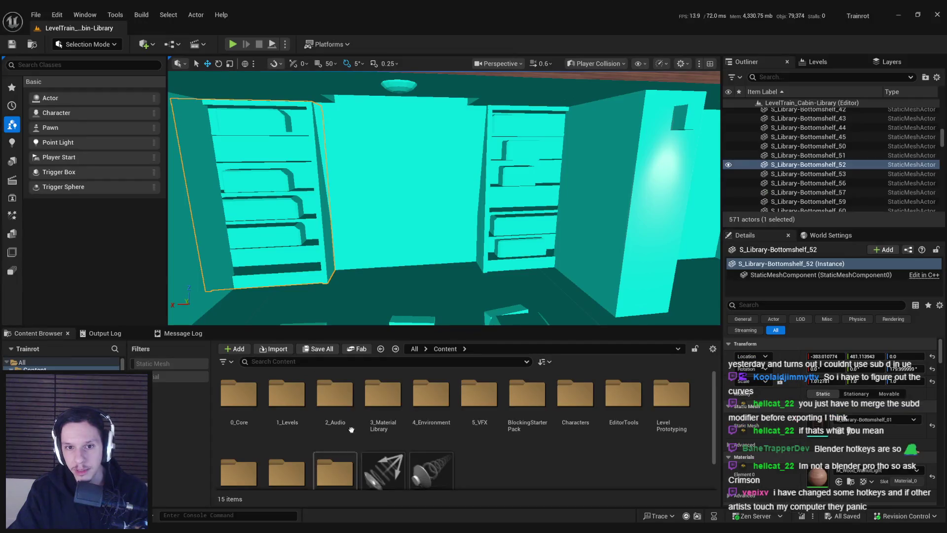
Check out and save S_Library-Bottomshelf_03, fly around the shelves' player collision, then return to Blender.
mouse_move(397, 257)
mouse_down()
mouse_move(493, 252)
mouse_move(400, 256)
mouse_up()
mouse_move(476, 220)
mouse_down()
mouse_move(457, 220)
mouse_move(471, 220)
mouse_up()
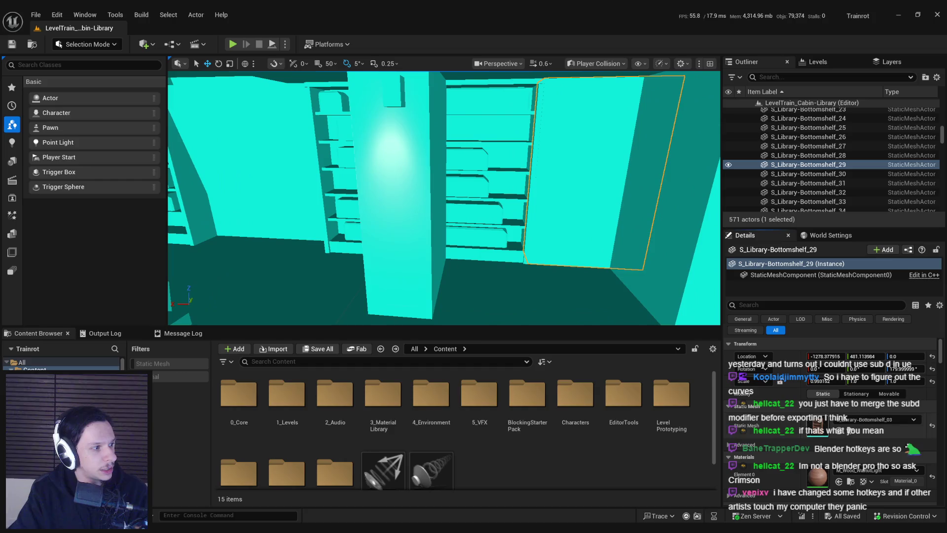
mouse_move(444, 198)
mouse_down()
mouse_move(483, 197)
mouse_move(461, 236)
mouse_up()
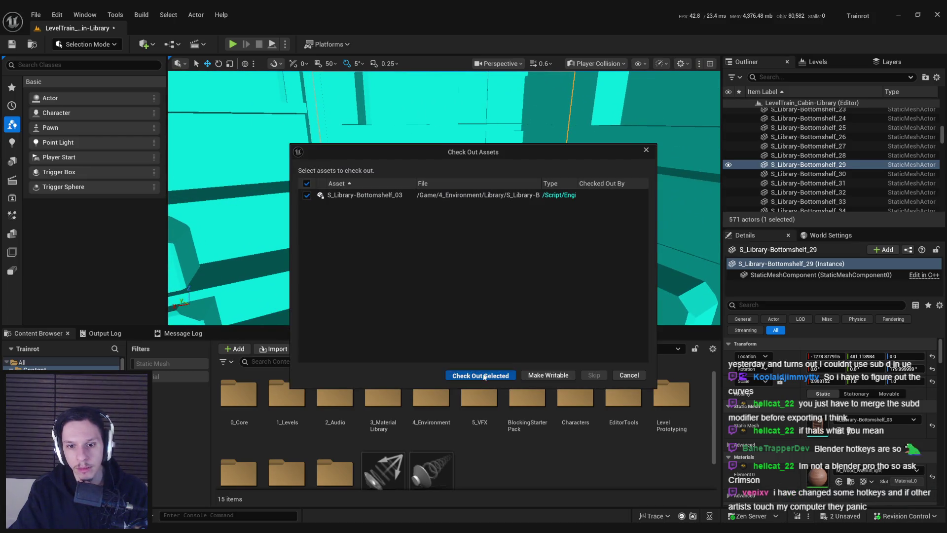
click(484, 376)
mouse_move(444, 197)
mouse_down()
mouse_move(424, 212)
mouse_move(444, 202)
mouse_move(414, 205)
mouse_move(454, 204)
mouse_move(45, 244)
mouse_up()
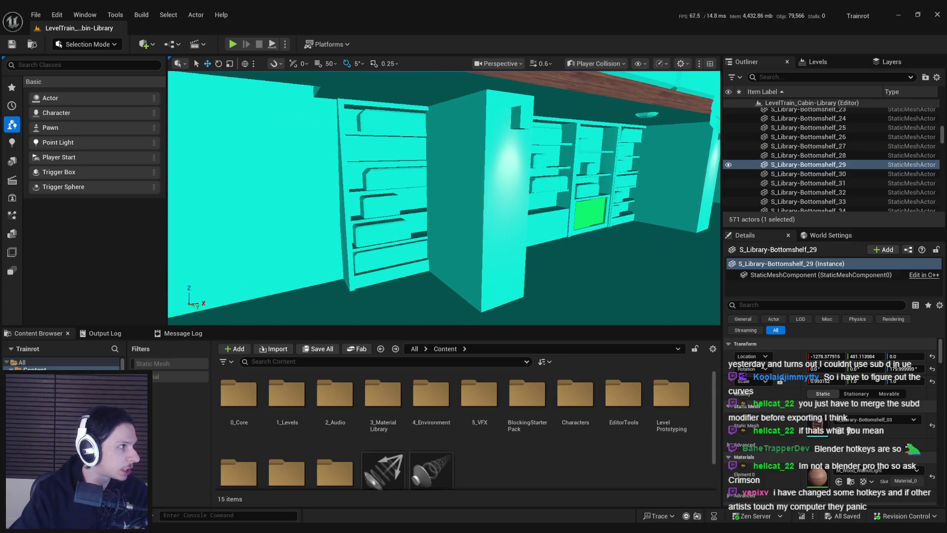
drag(509, 210, 471, 258)
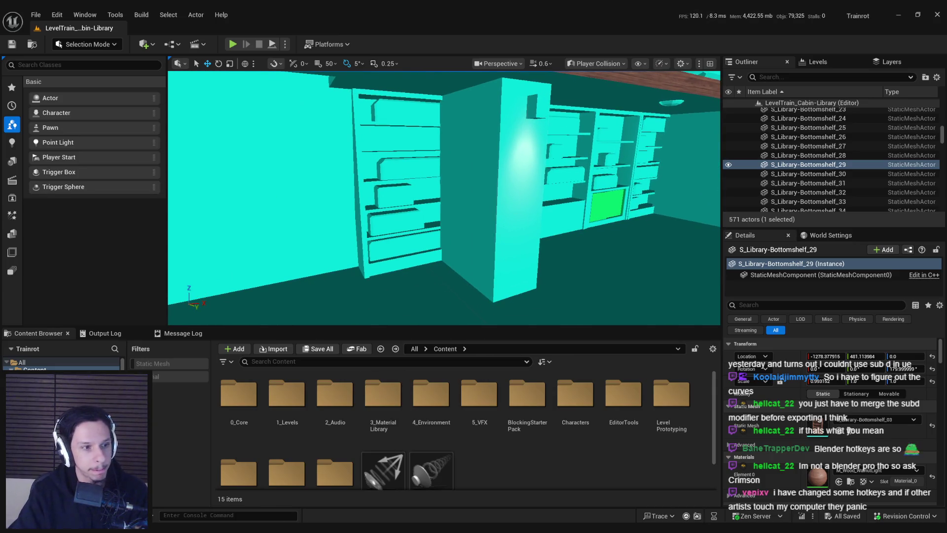
key(alt+Tab)
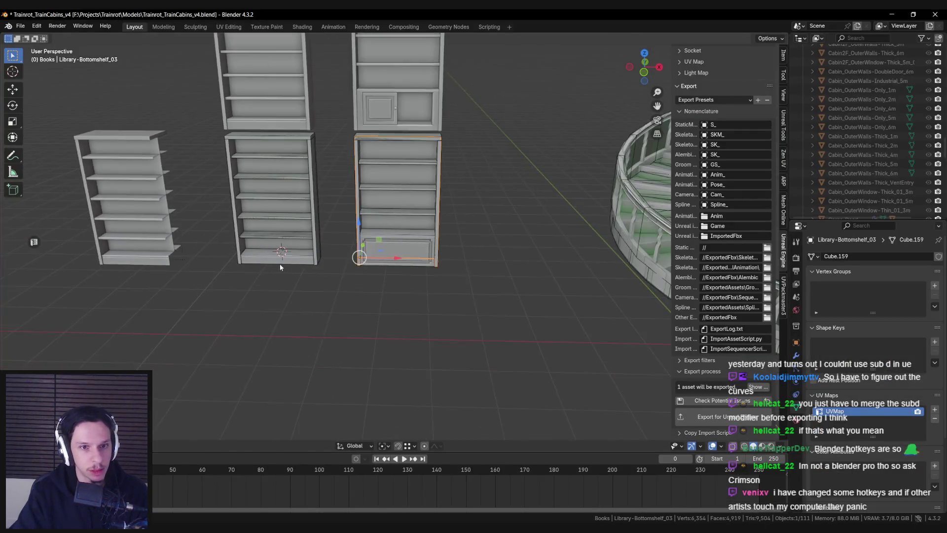
Duplicate the neighbouring bookshelf's UBX boxes and move them along X onto Library-Bottomshelf_01.
scroll(431, 283, up, 2)
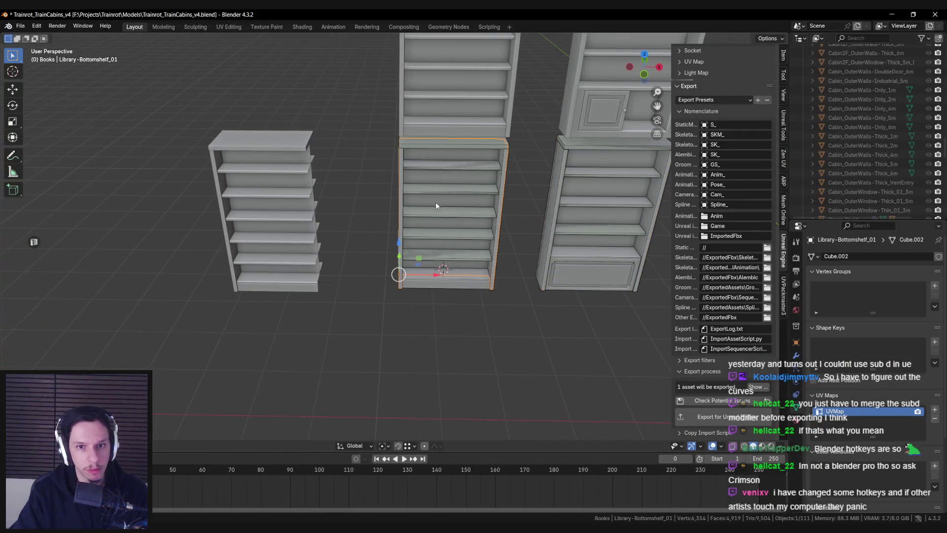
scroll(734, 291, up, 5)
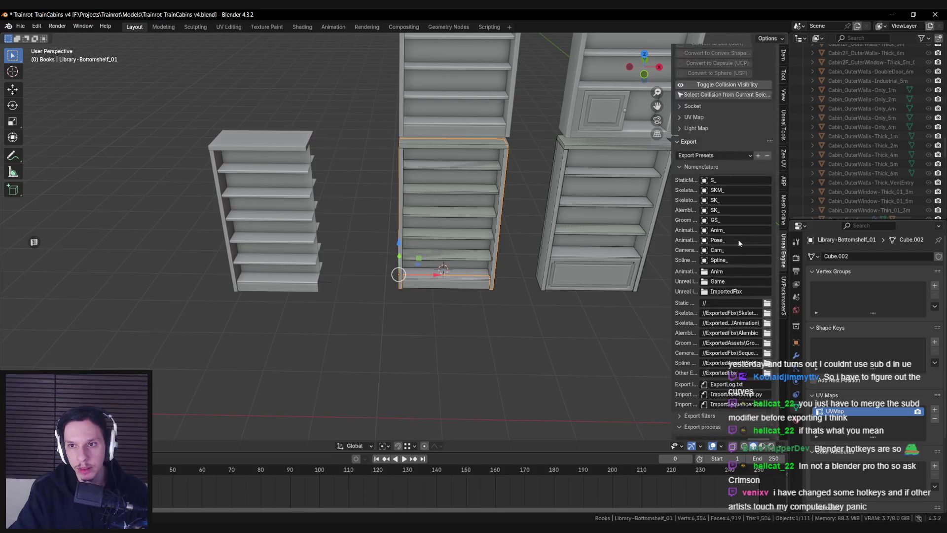
click(717, 188)
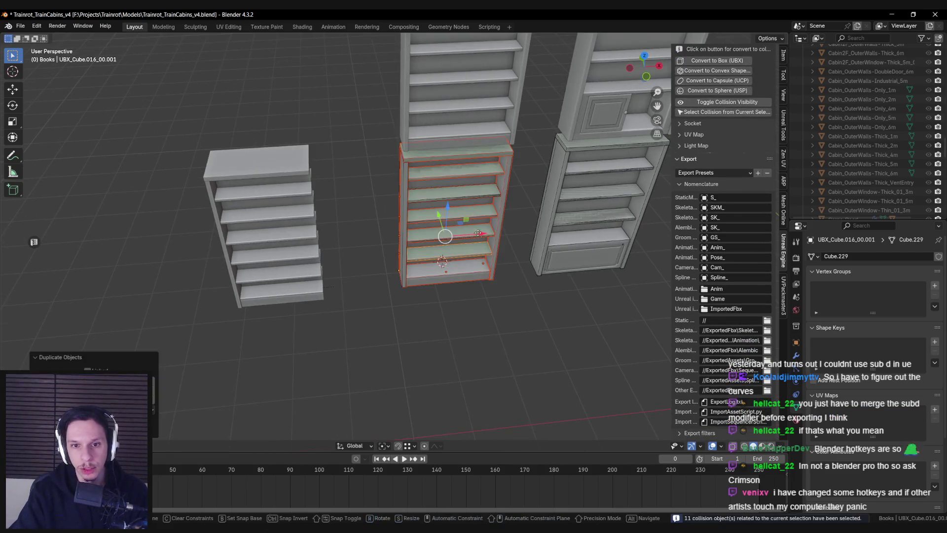
key(shift+d)
click(412, 292)
scroll(412, 292, up, 2)
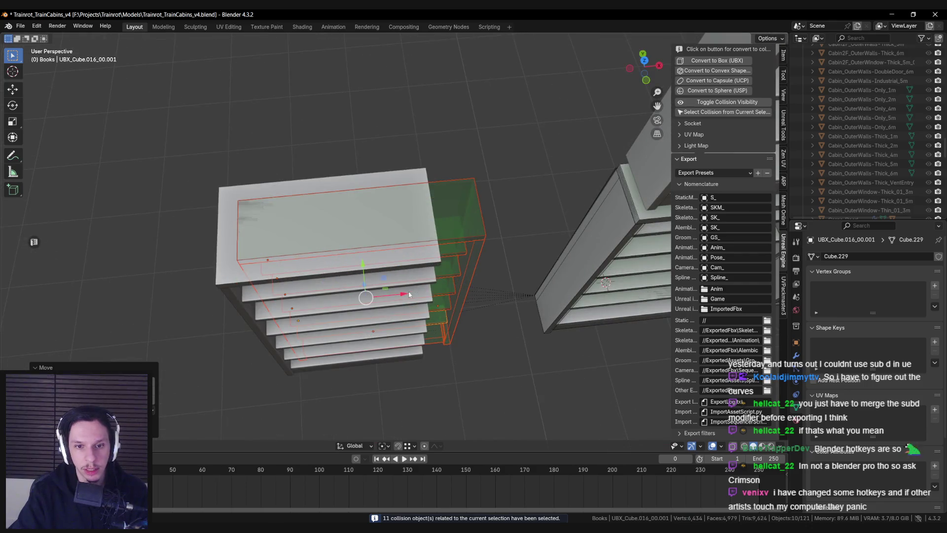
key(g)
key(x)
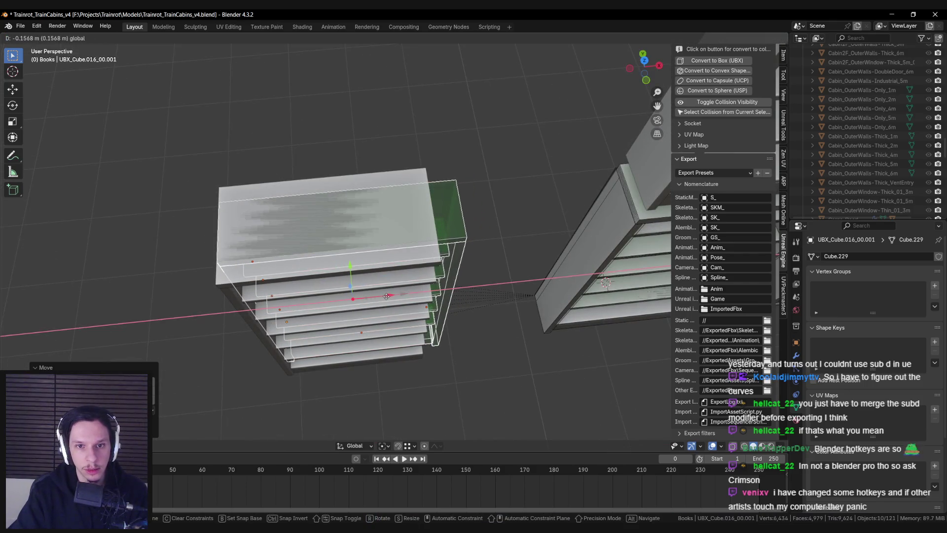
click(386, 296)
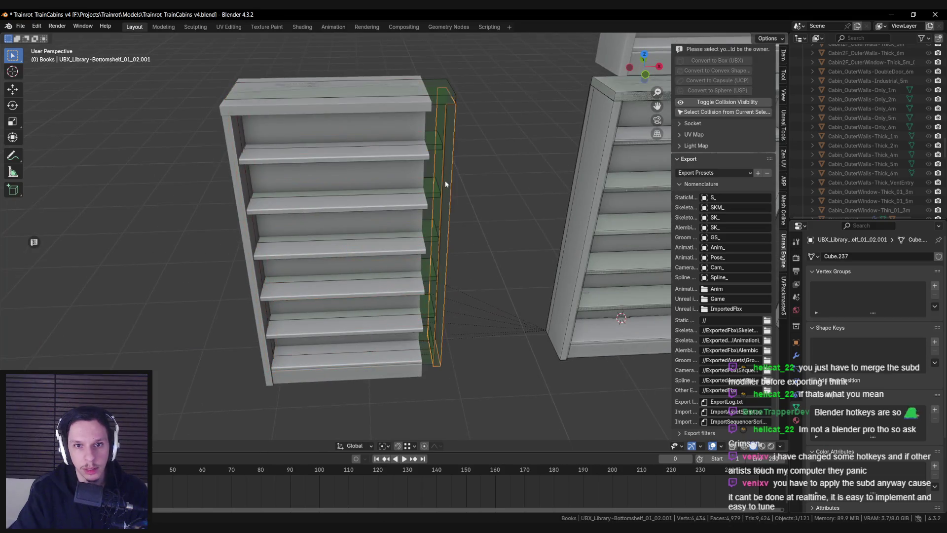
Delete the ill-fitting side box and begin refitting the shelf, top and back panel boxes.
click(445, 179)
key(Delete)
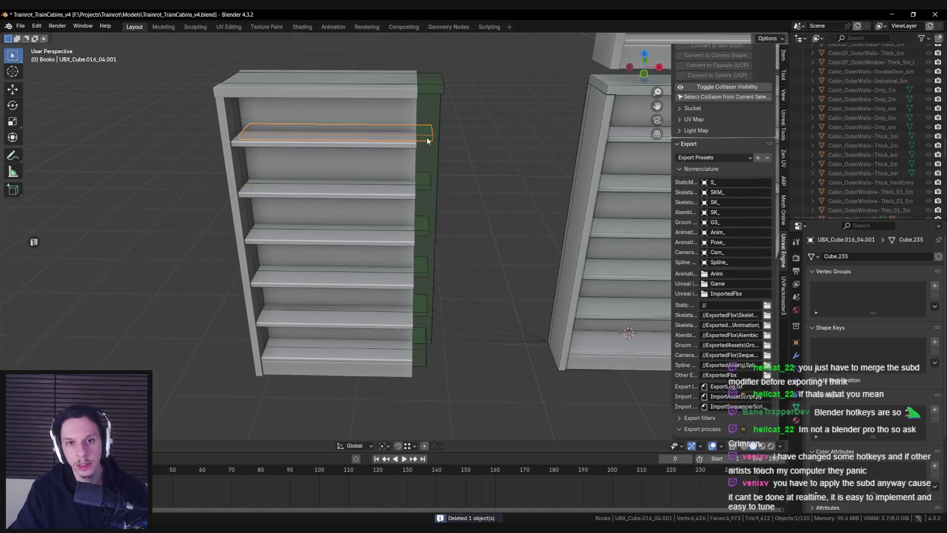
click(466, 227)
click(493, 123)
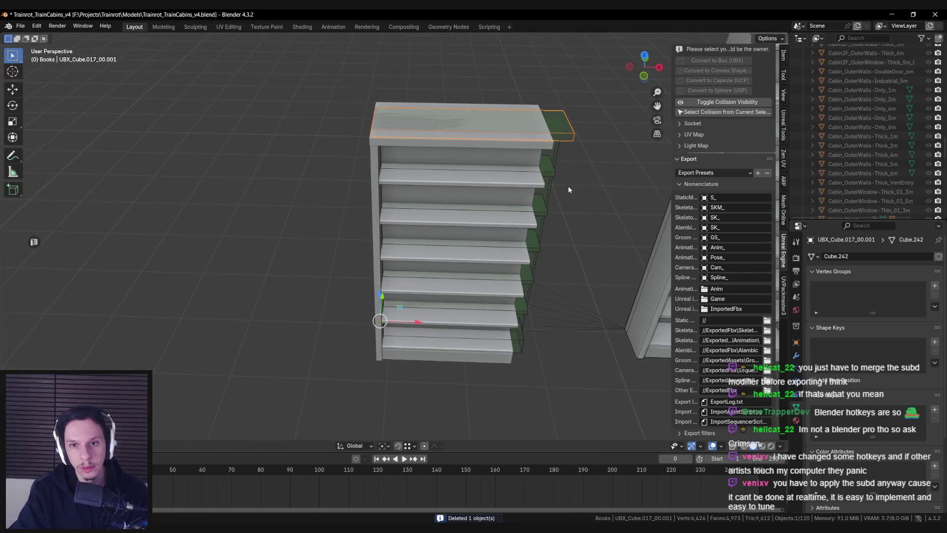
click(552, 185)
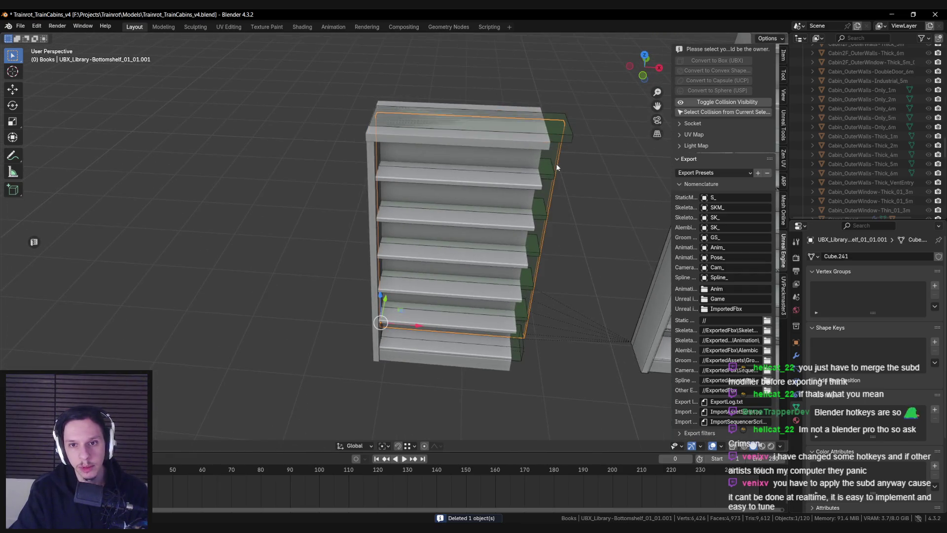
scroll(518, 210, up, 3)
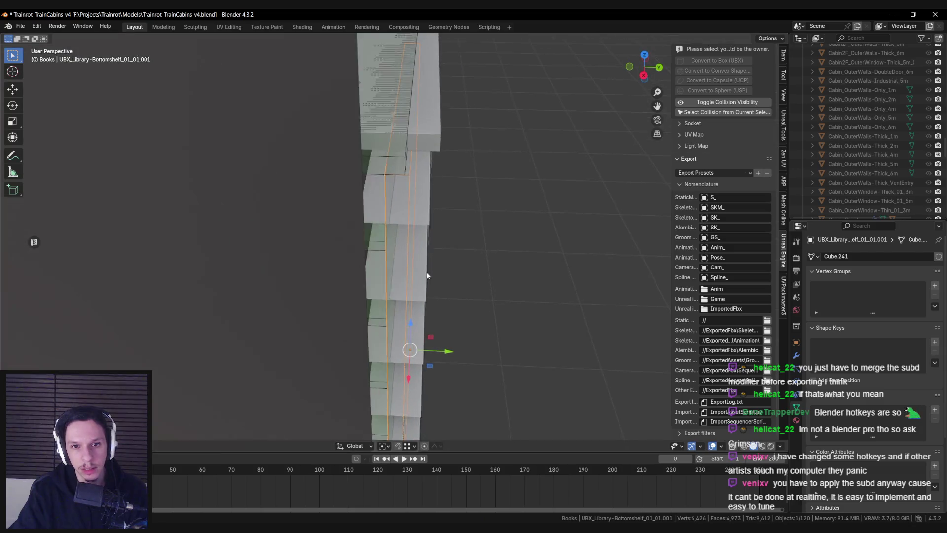
drag(443, 363, 412, 366)
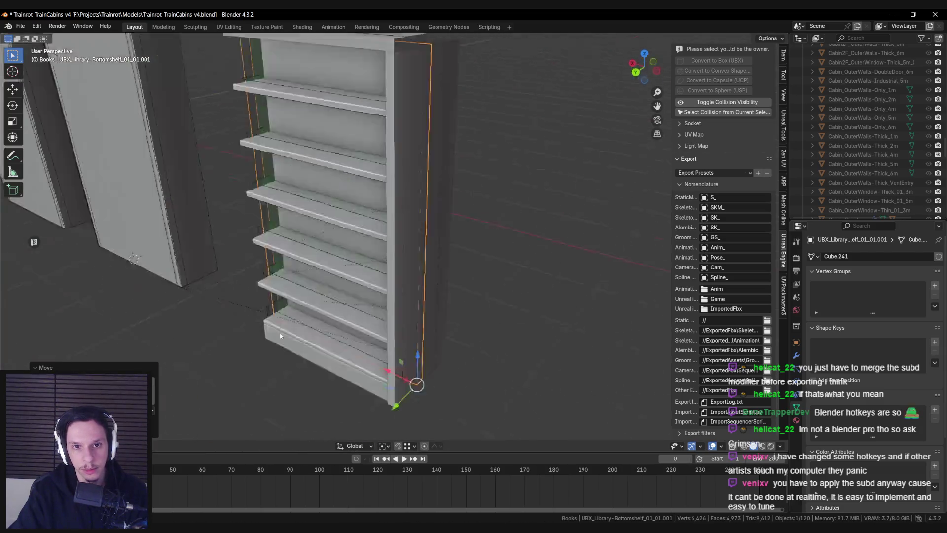
In top wireframe view, shift the panel collision box along Y and flatten one face to zero along Y.
key(shift+z)
key(KP_7)
scroll(369, 267, up, 4)
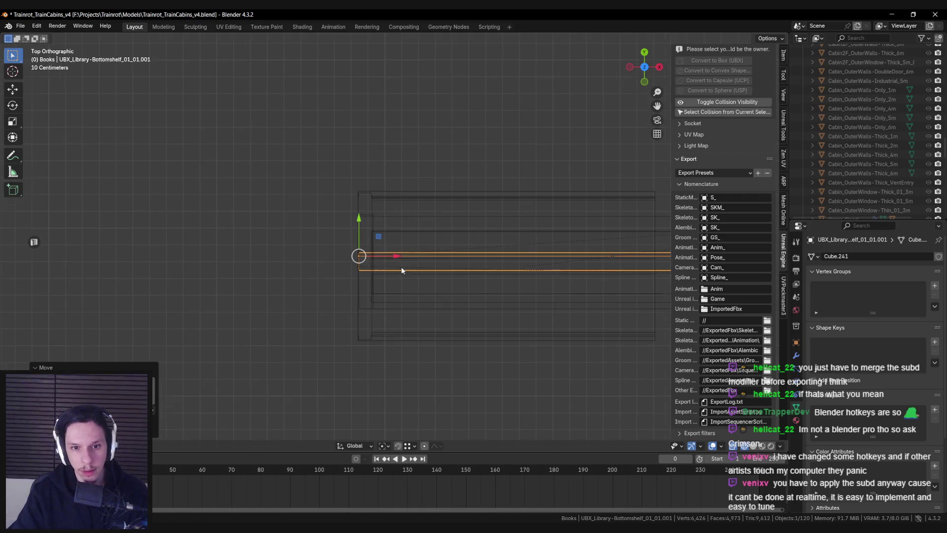
drag(322, 240, 319, 246)
key(Tab)
scroll(631, 276, down, 2)
click(503, 274)
key(s)
key(y)
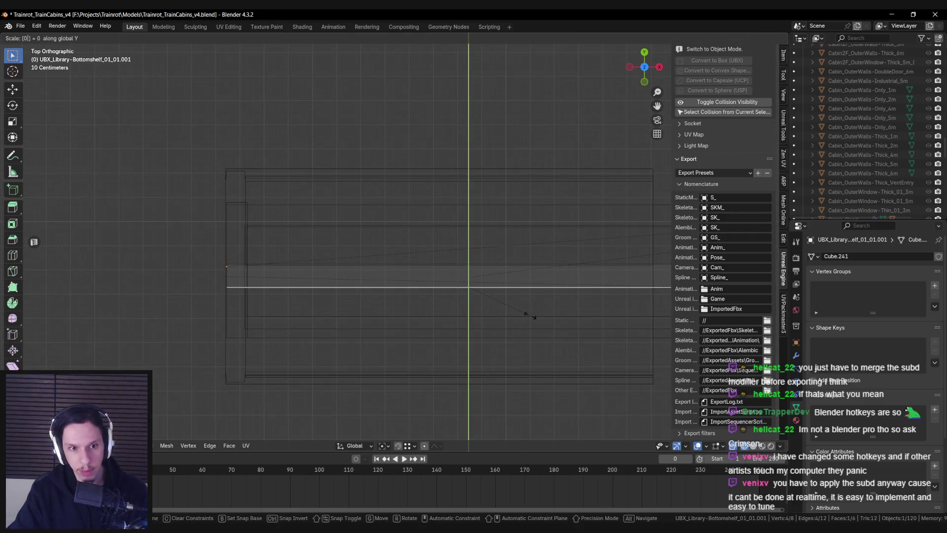
key(Return)
Move the whole panel box geometry along global Y.
key(a)
key(g)
key(y)
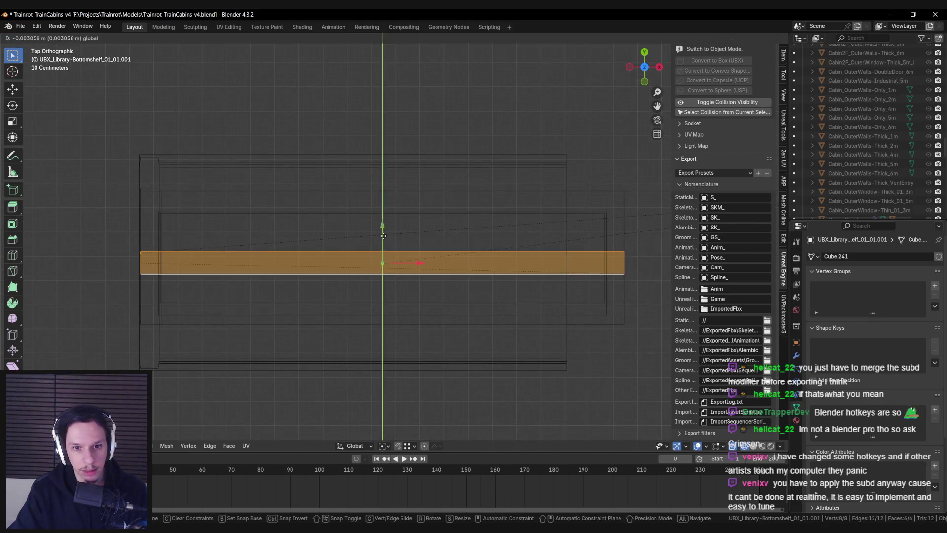
key(Return)
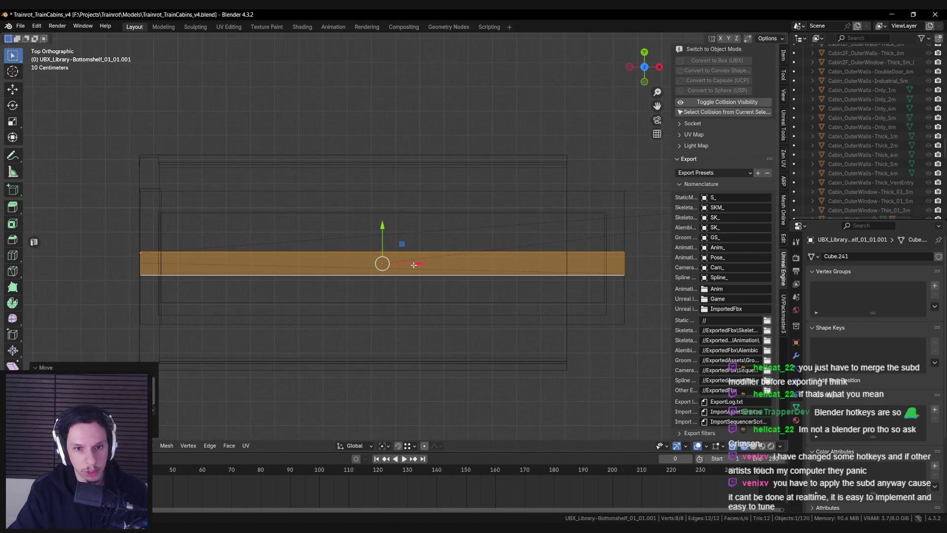
key(g)
key(x)
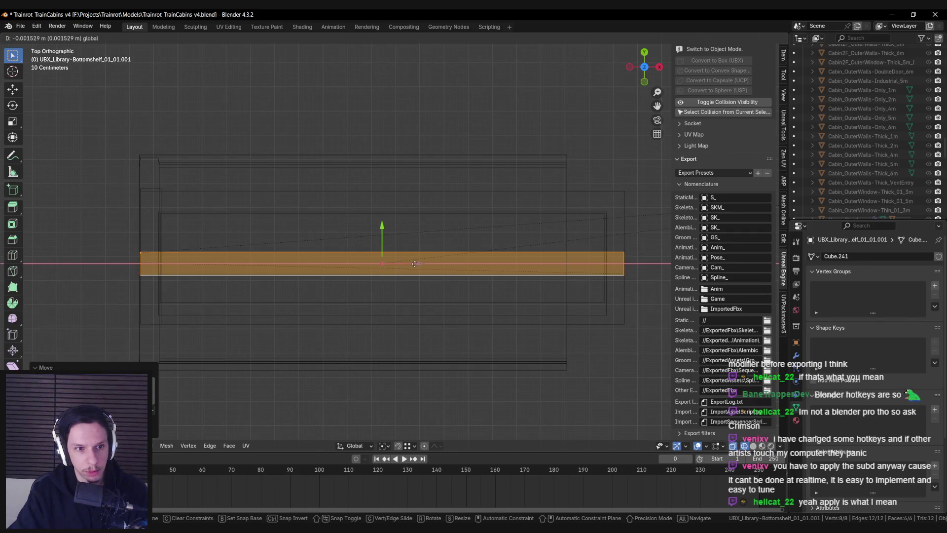
key(Escape)
Move the panel box's right-side vertices along X to fit the shelf from the front view.
mouse_move(588, 235)
mouse_down()
mouse_move(650, 290)
mouse_move(591, 267)
mouse_move(534, 271)
mouse_up()
key(alt+z)
click(653, 264)
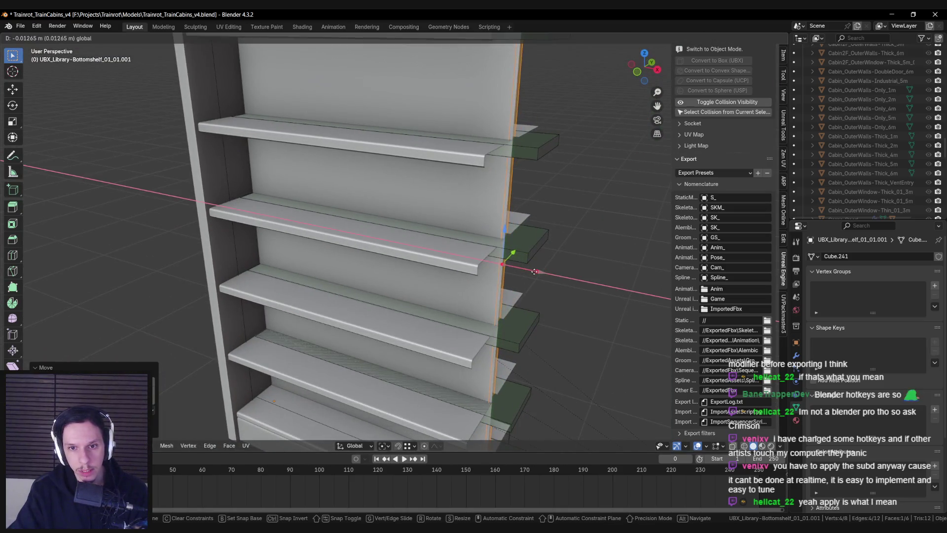
click(537, 272)
key(KP_1)
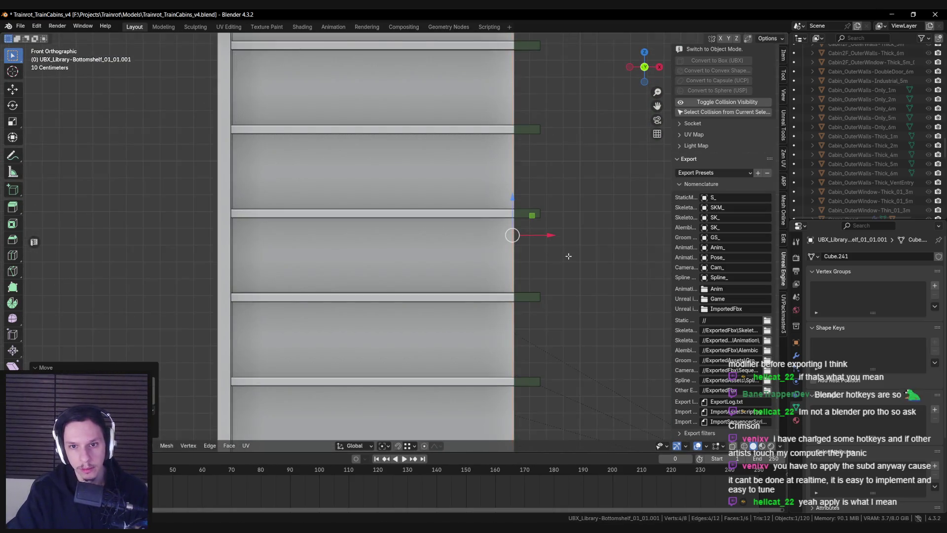
scroll(435, 288, up, 2)
drag(458, 287, 459, 285)
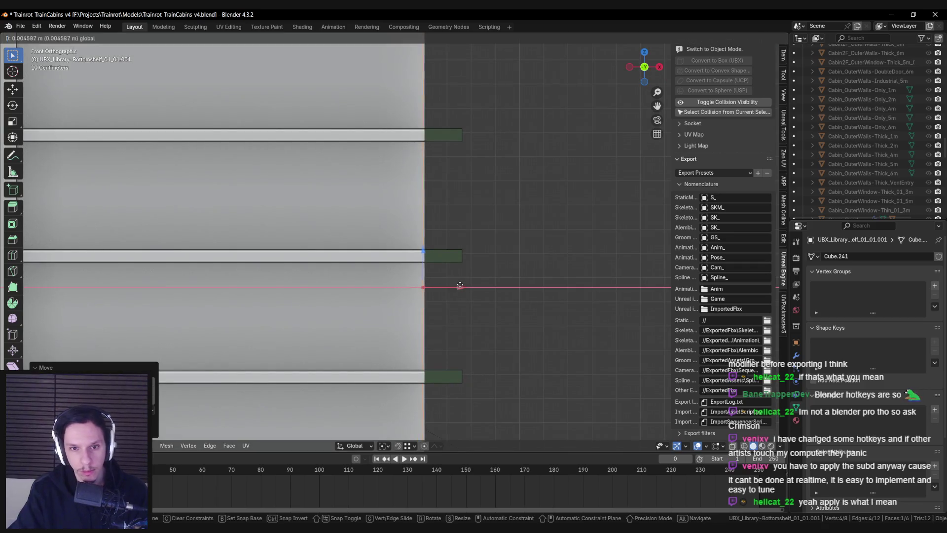
click(461, 285)
scroll(460, 285, down, 4)
key(Tab)
Select the right-side shelf board collision boxes and move their ends in along X.
click(472, 322)
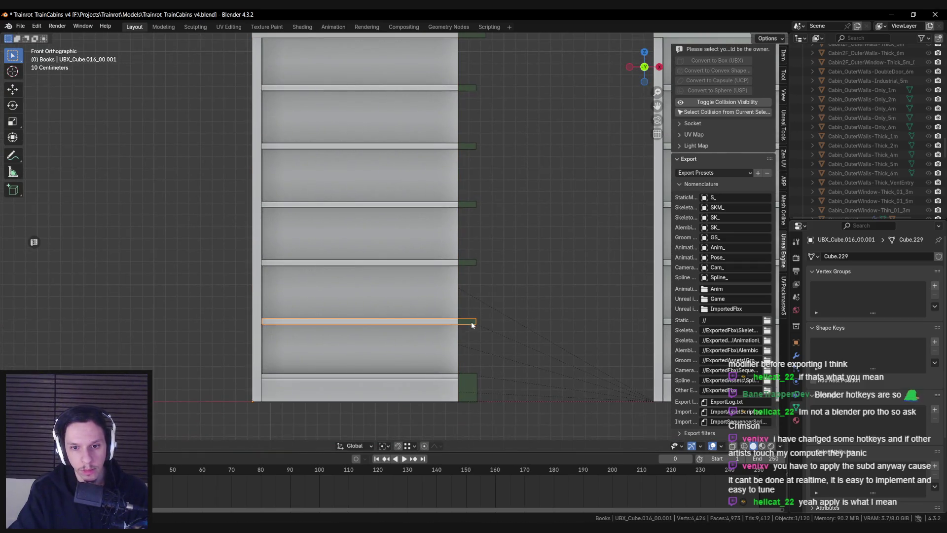
scroll(471, 321, up, 3)
drag(456, 98, 525, 329)
key(Tab)
key(alt+z)
scroll(525, 329, up, 1)
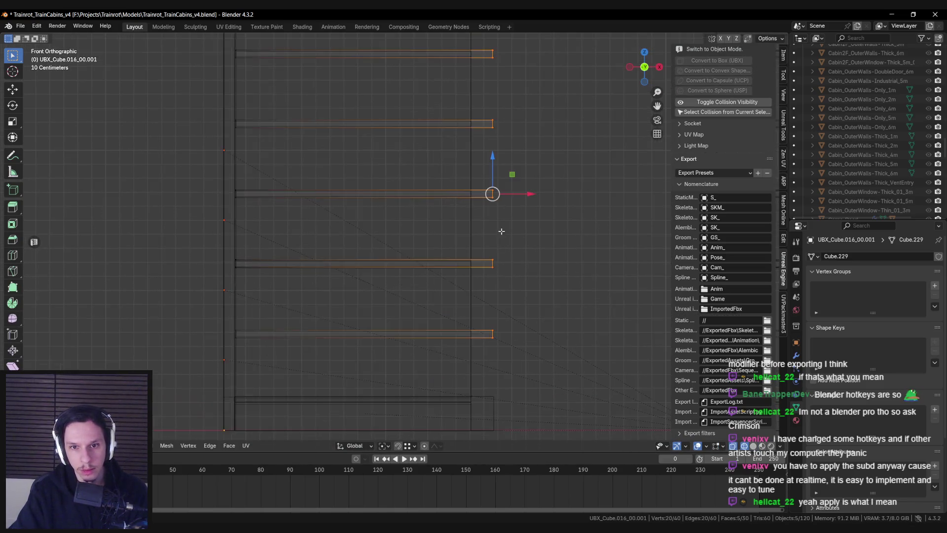
key(alt+z)
key(g)
key(x)
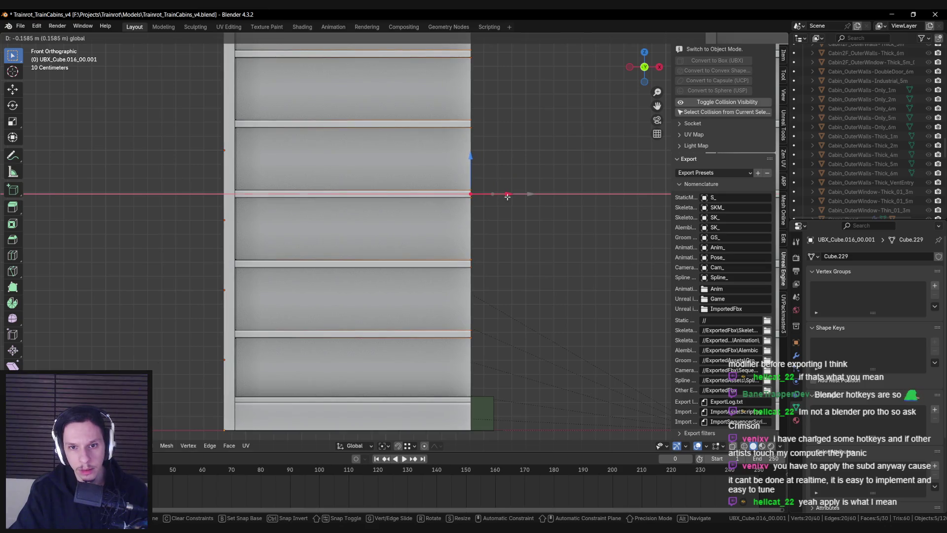
click(507, 196)
Scale the shelf collision boxes along Y twice to match the narrower shelf depth.
key(s)
key(y)
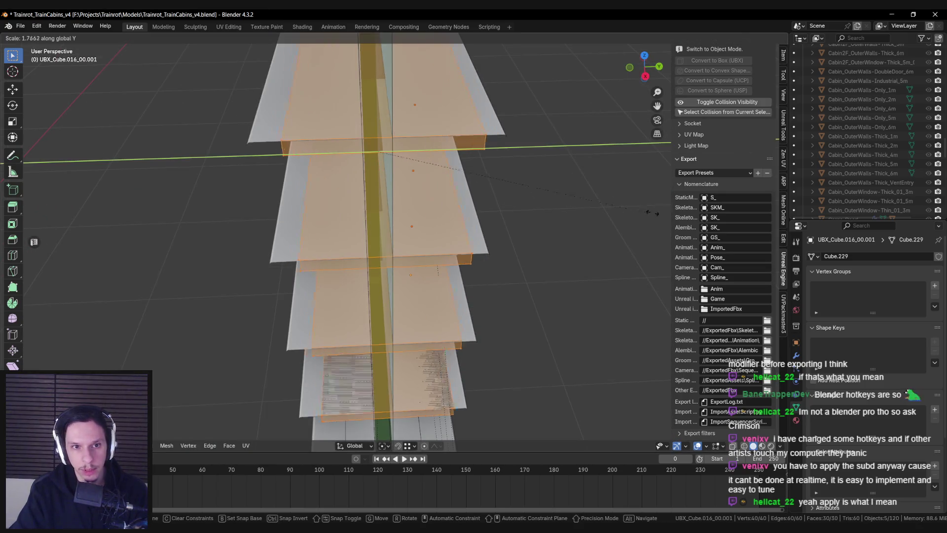
key(Return)
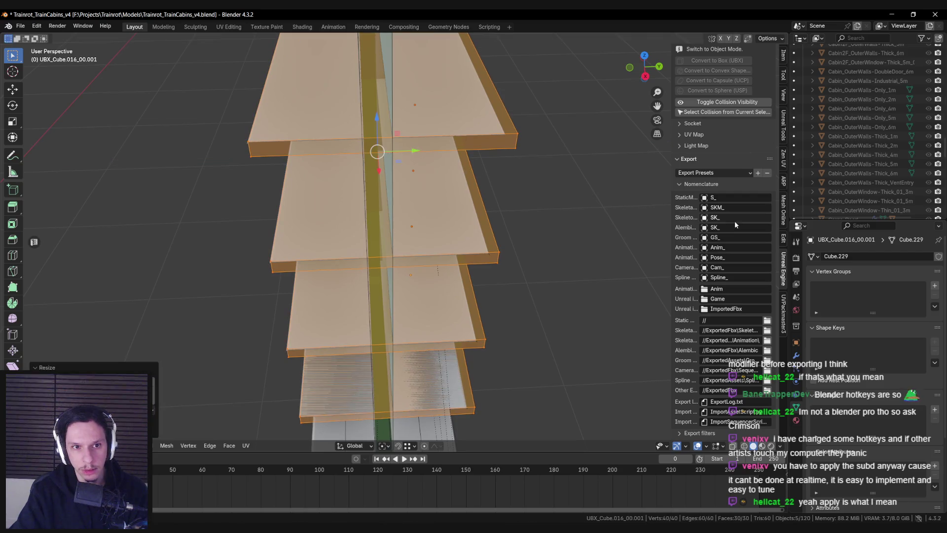
key(s)
key(y)
click(486, 188)
From the top view, move the lower half of the shelf box vertices along global Y.
key(KP_7)
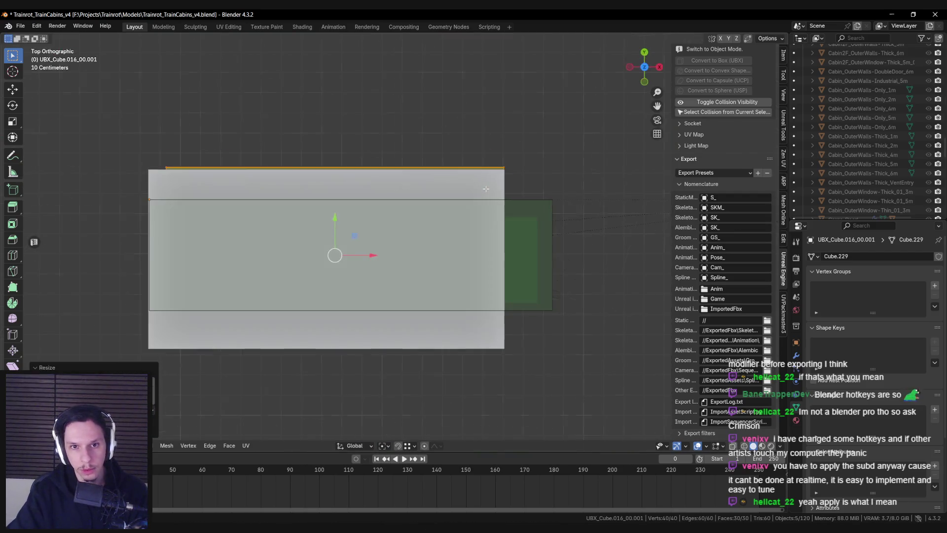
mouse_move(136, 308)
mouse_down()
mouse_move(520, 349)
mouse_move(550, 380)
mouse_up()
key(KP_Decimal)
scroll(504, 209, down, 5)
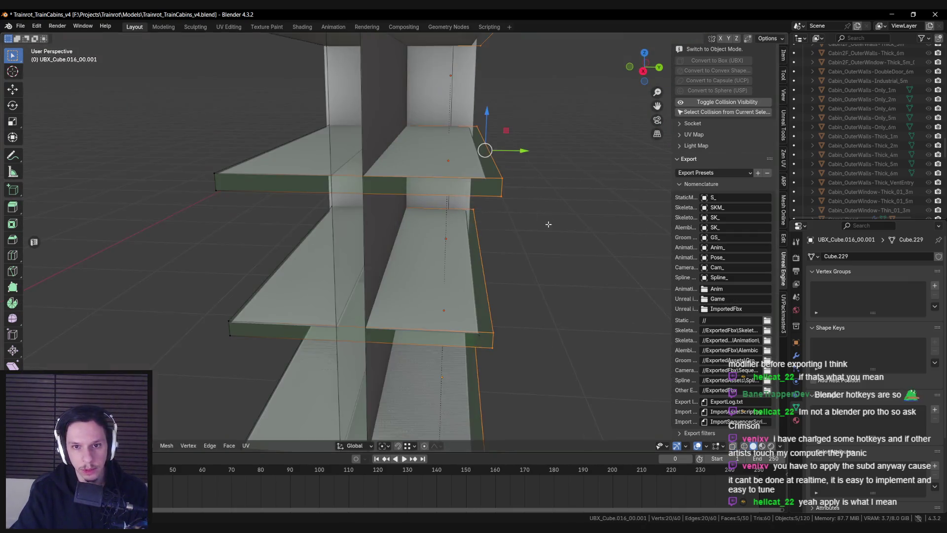
key(g)
key(y)
click(536, 226)
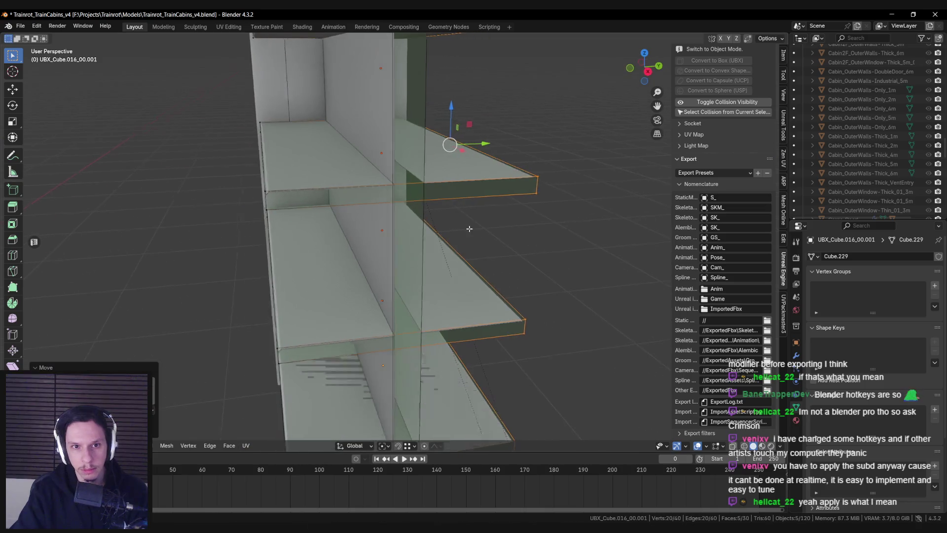
Zoom over the trimmed shelf colliders in see-through view to check them, and exit Edit Mode.
scroll(309, 240, down, 4)
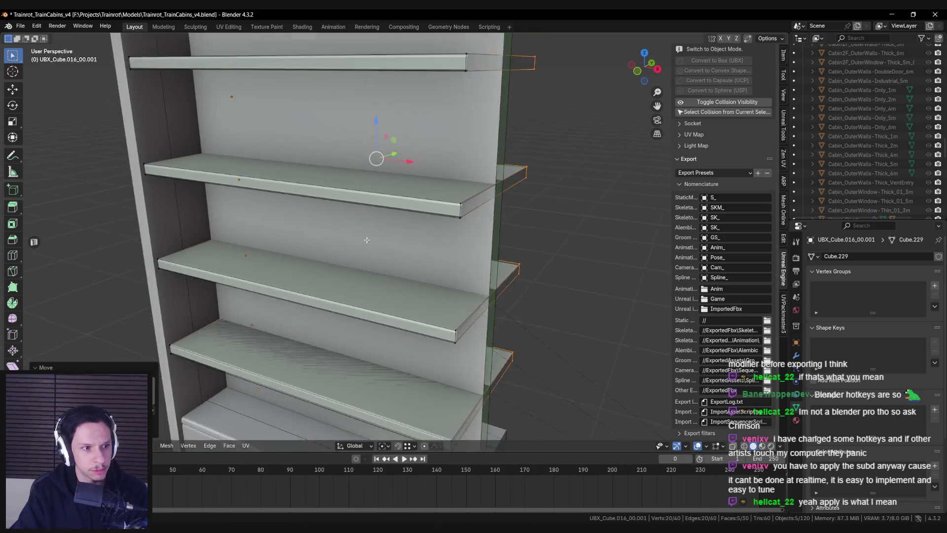
scroll(367, 240, up, 2)
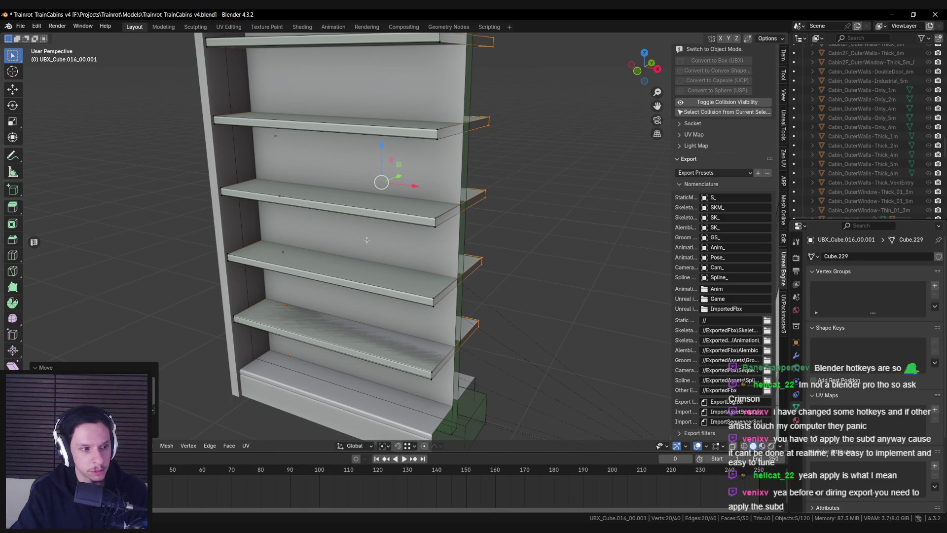
scroll(367, 239, up, 2)
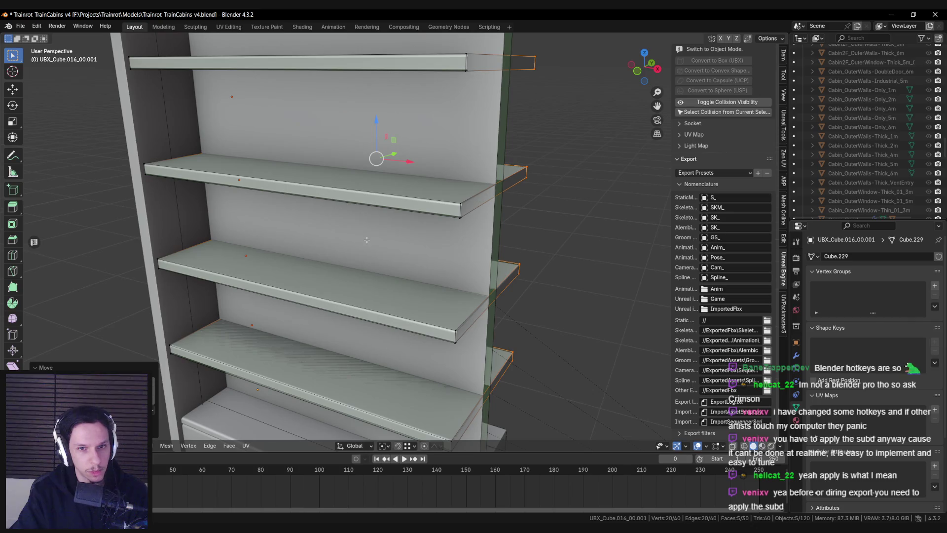
scroll(366, 240, up, 3)
scroll(424, 267, down, 3)
scroll(480, 293, up, 3)
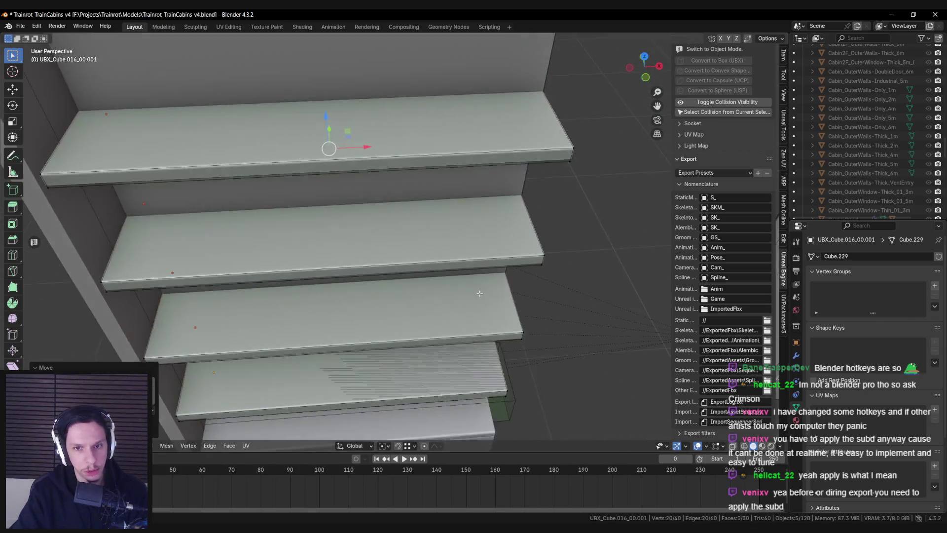
scroll(480, 293, down, 6)
scroll(345, 197, up, 2)
scroll(321, 222, down, 2)
scroll(288, 232, up, 1)
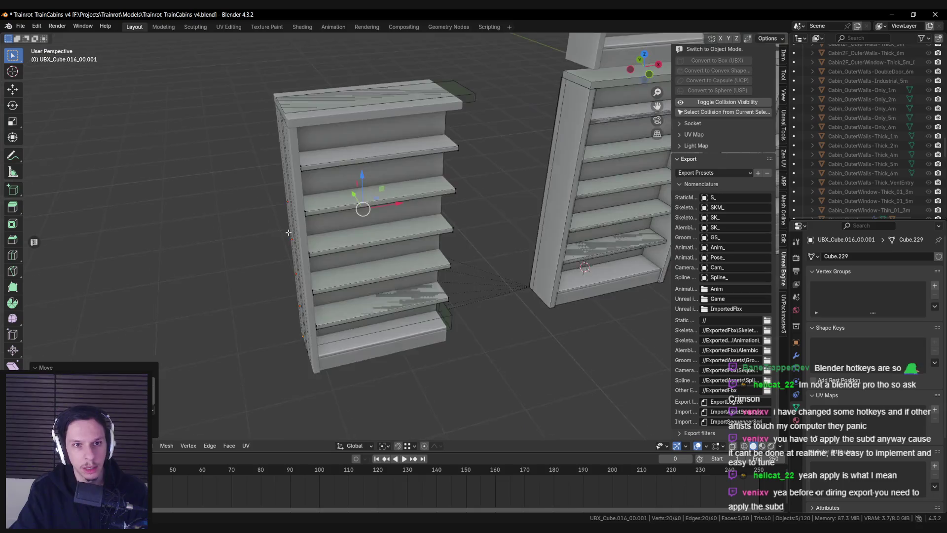
key(shift+z)
key(shift+z)
scroll(354, 231, up, 1)
key(Tab)
key(shift+z)
key(shift+z)
Select the side-panel collider in Edit Mode and try a trial move of its face along Y.
click(351, 172)
key(shift+z)
key(shift+z)
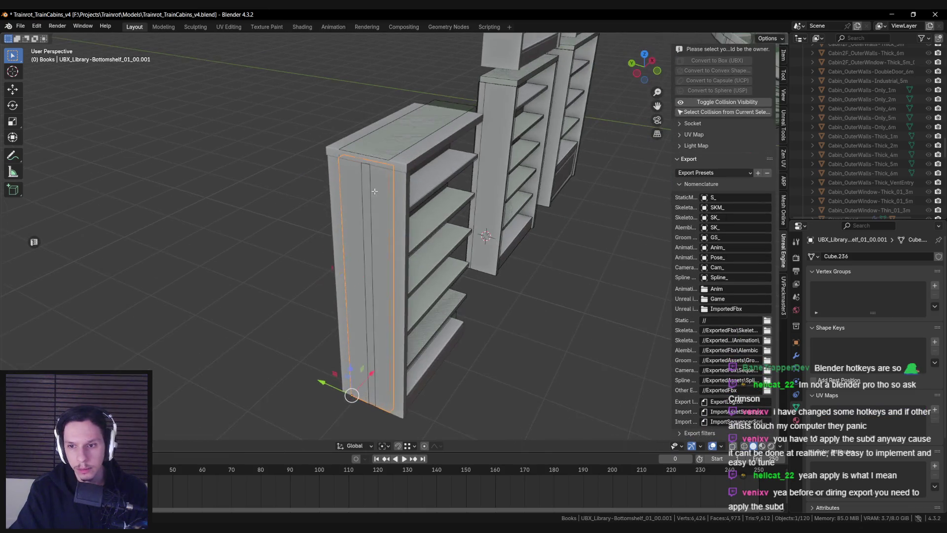
key(Tab)
key(shift+z)
Move the side-panel collider's face along Y to fit the side panel, then open the File menu.
key(shift+z)
key(g)
key(y)
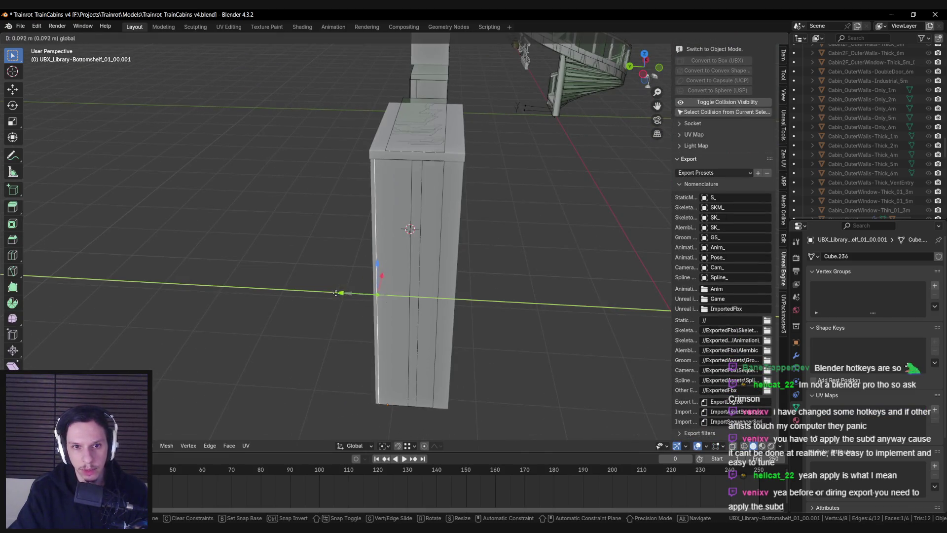
click(332, 294)
key(shift+z)
click(440, 229)
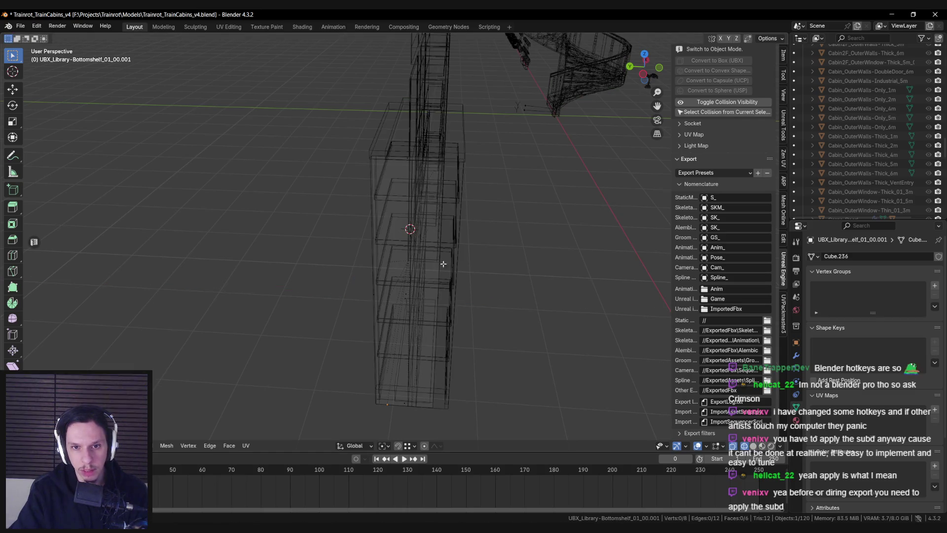
key(shift+z)
key(g)
key(y)
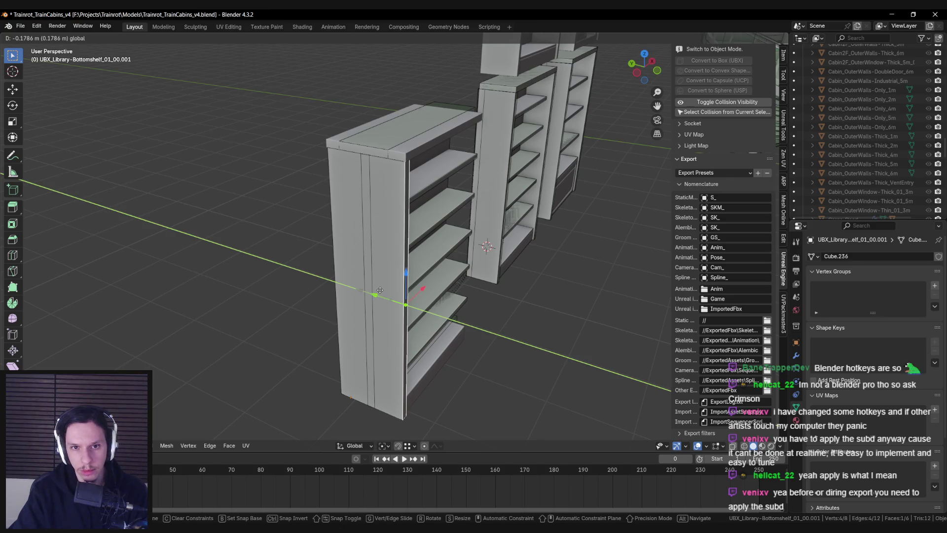
click(379, 290)
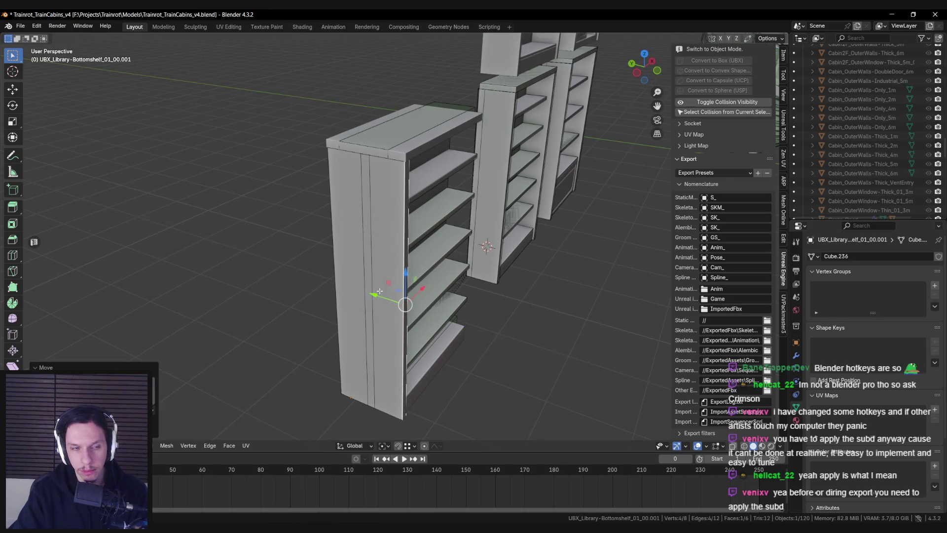
click(20, 26)
click(23, 29)
Open FBX export, inspect the Geometry options including Export Subdivision Surface, and cancel without exporting.
mouse_move(53, 168)
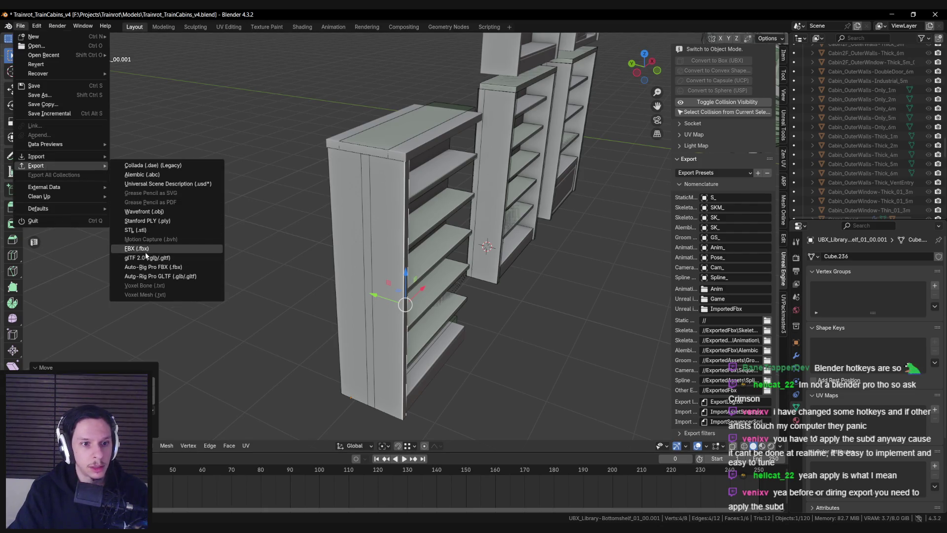
click(146, 255)
scroll(674, 337, down, 2)
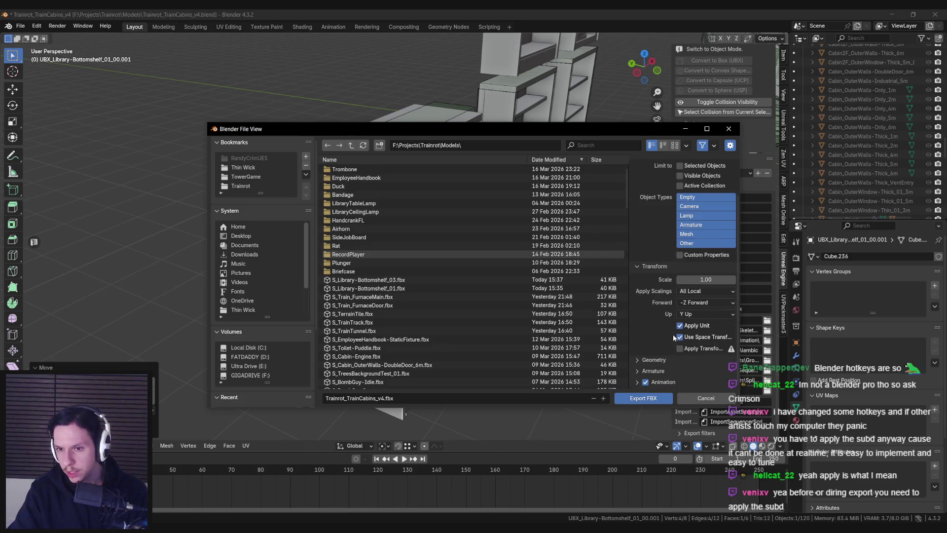
click(640, 361)
scroll(683, 289, down, 5)
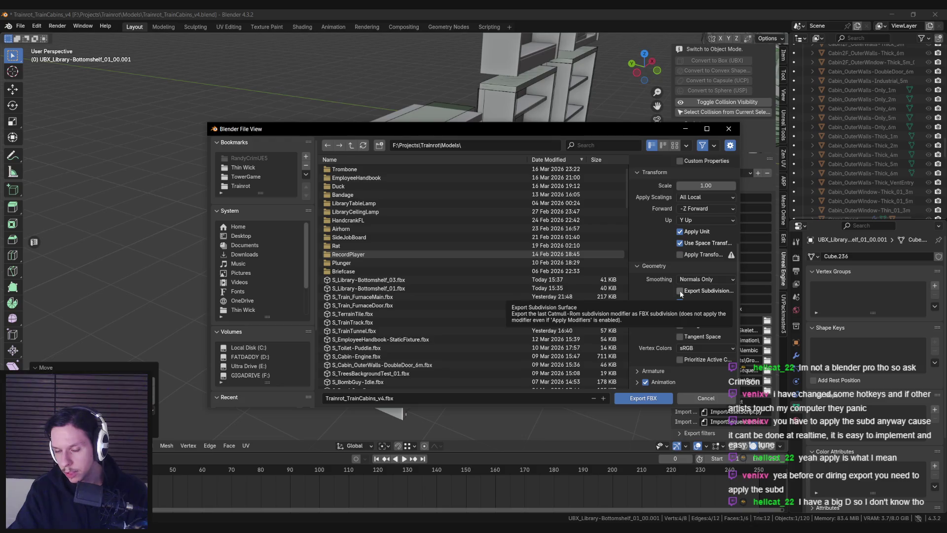
scroll(666, 303, up, 5)
scroll(664, 323, down, 3)
click(715, 398)
scroll(409, 305, up, 1)
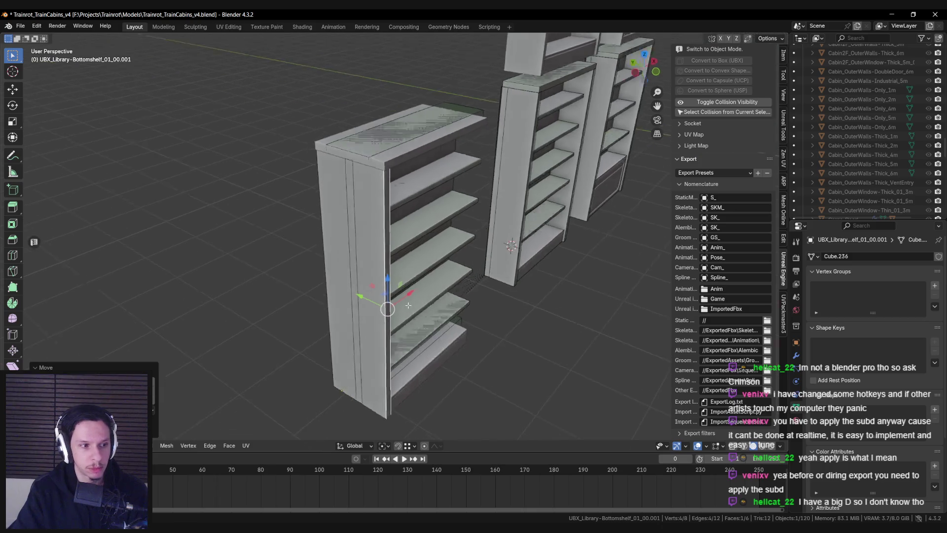
Fit the top collider UBX_Cube.017 to the top board by moving its upper face along Y and side face along X.
scroll(409, 306, up, 5)
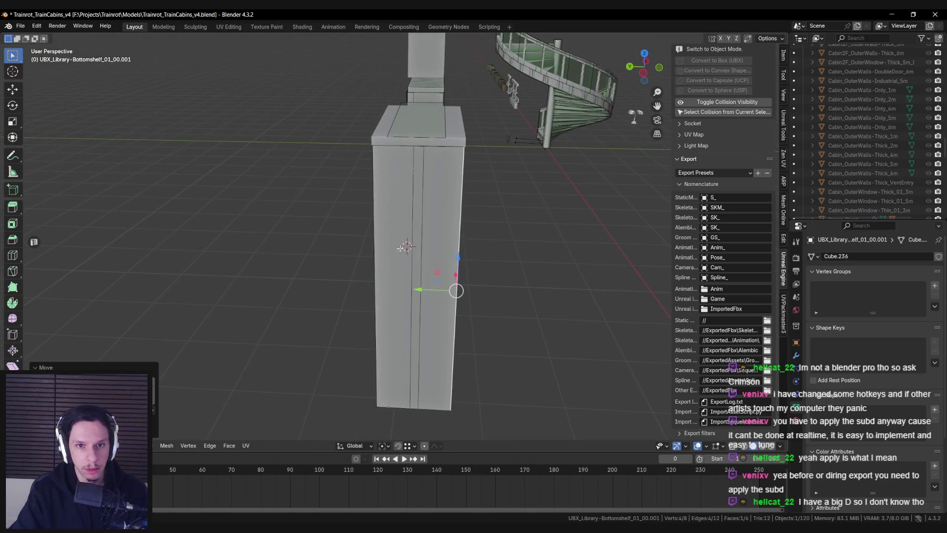
click(439, 132)
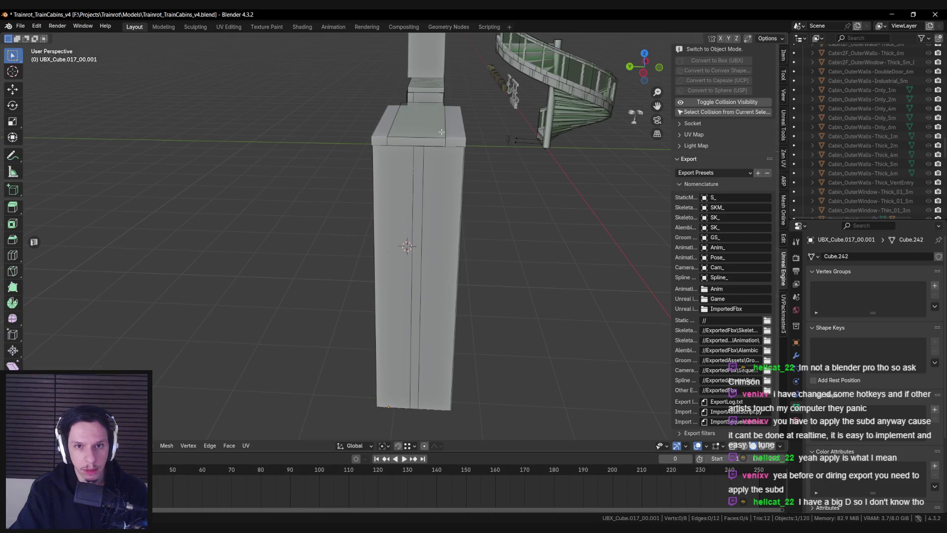
key(alt+z)
click(392, 121)
key(alt+z)
key(g)
key(y)
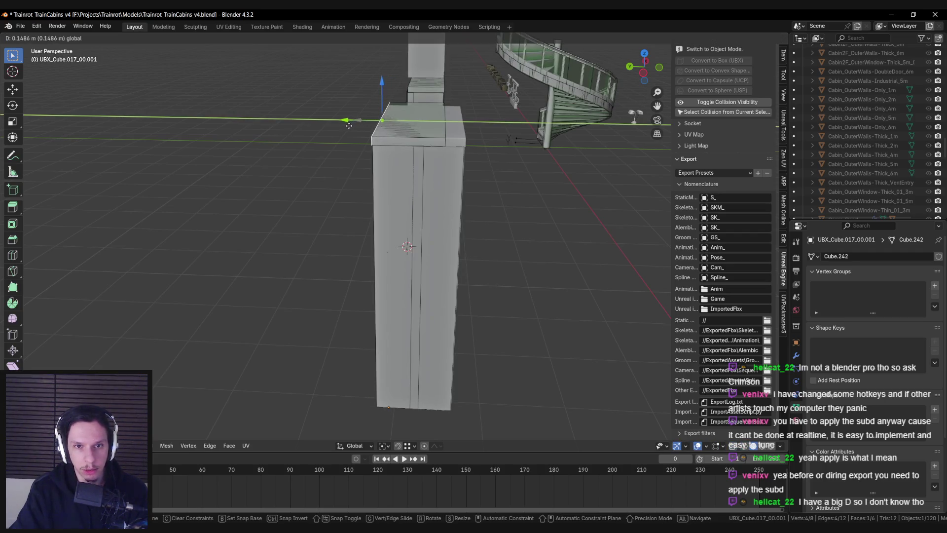
key(alt+z)
key(alt+z)
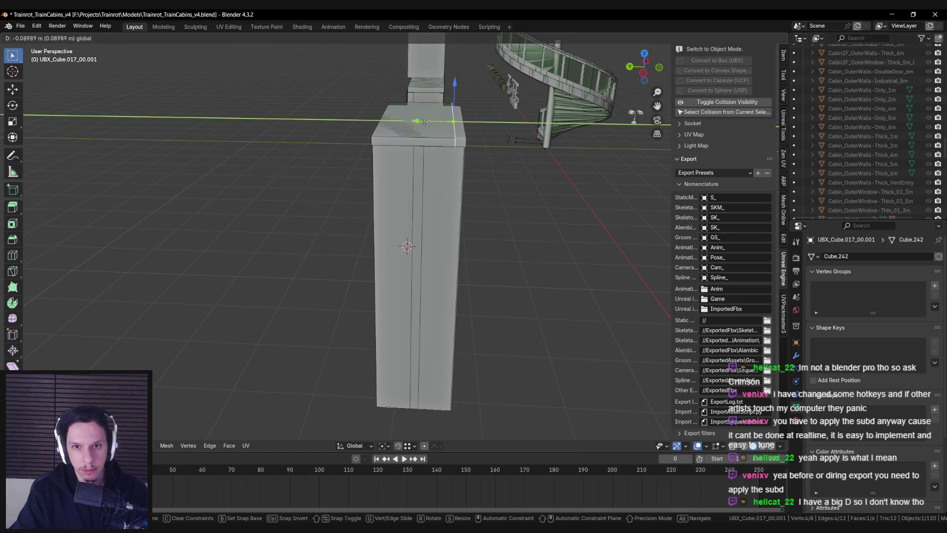
click(497, 148)
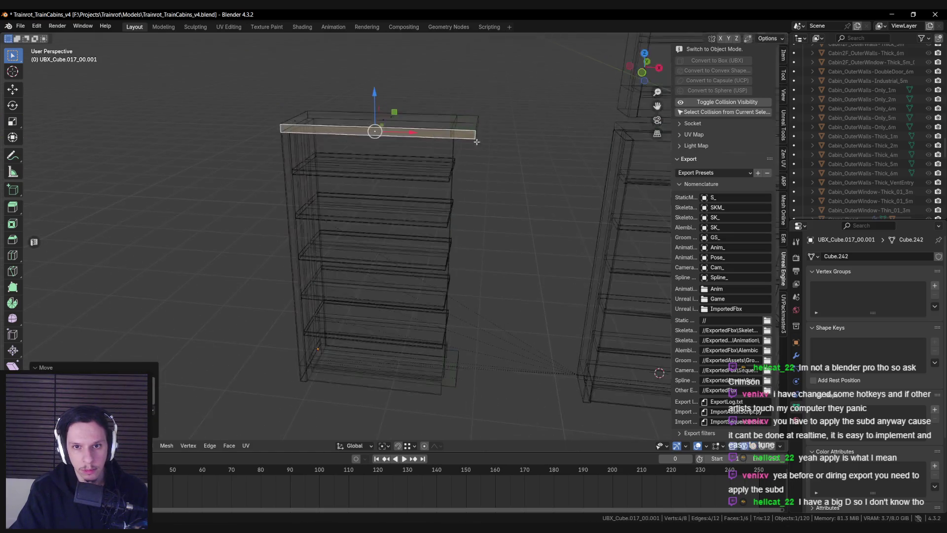
key(alt+z)
key(alt+z)
key(g)
key(x)
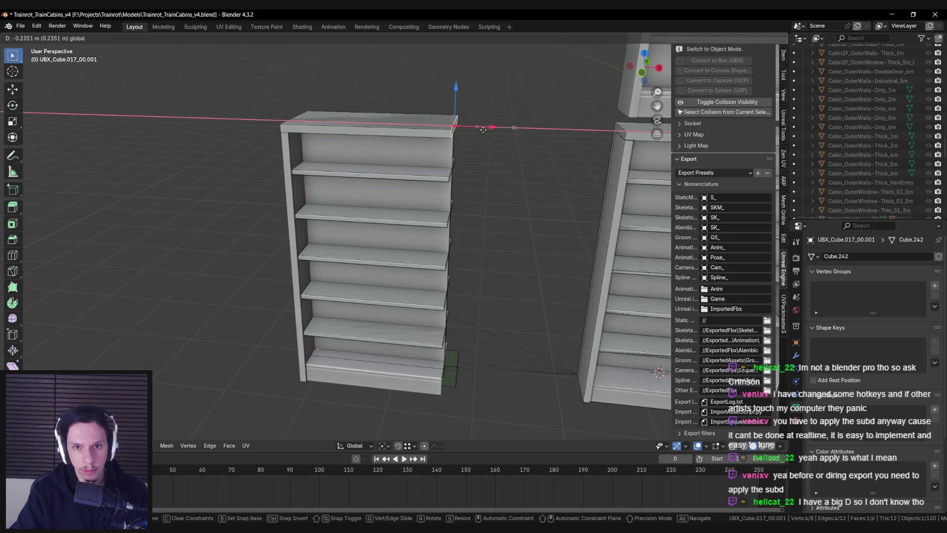
click(483, 130)
key(Tab)
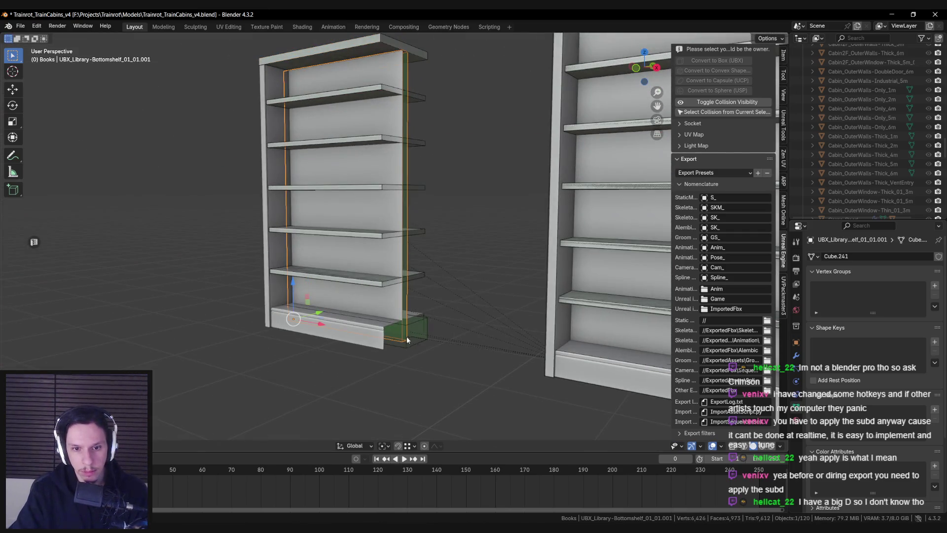
Move the base collider UBX_Cube.034's end face along X to fit the bookcase's bottom section.
click(406, 339)
key(Tab)
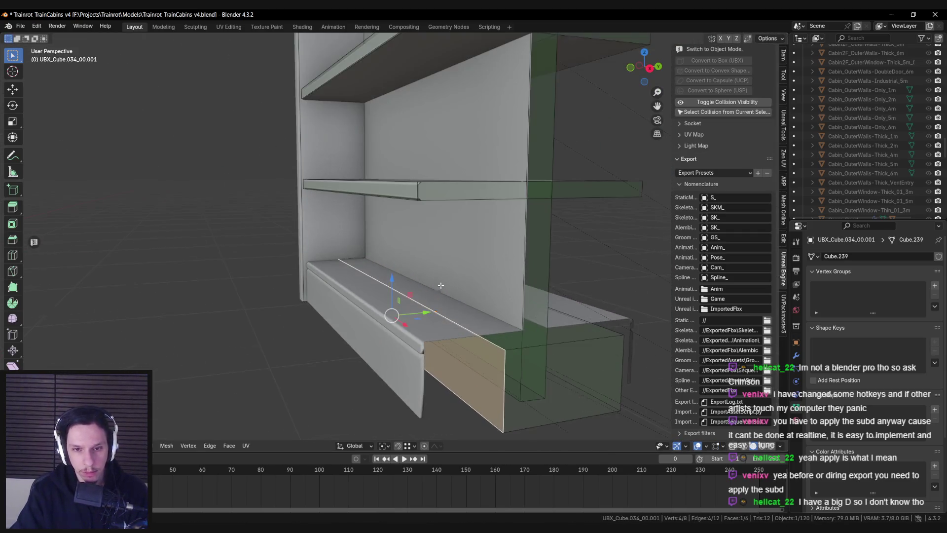
key(g)
key(y)
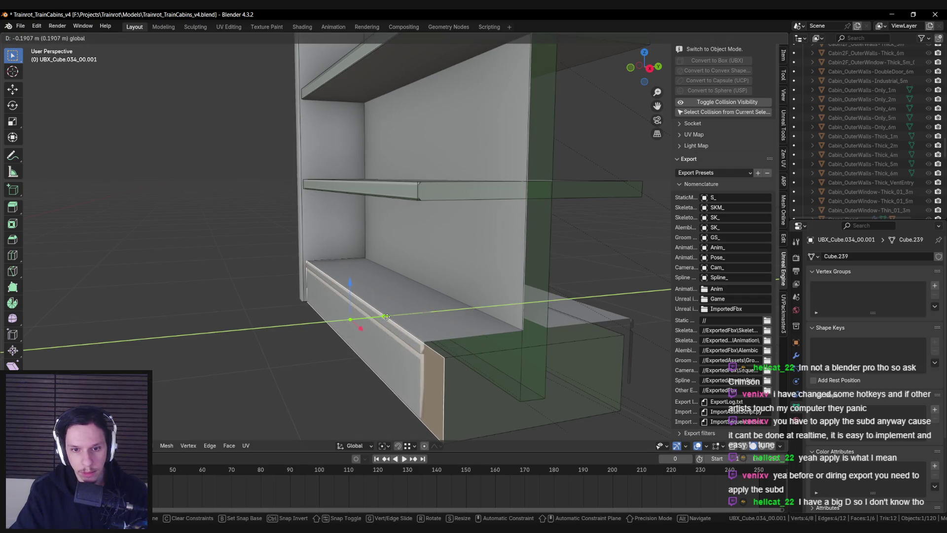
key(Escape)
key(alt+a)
key(shift+z)
scroll(503, 321, up, 2)
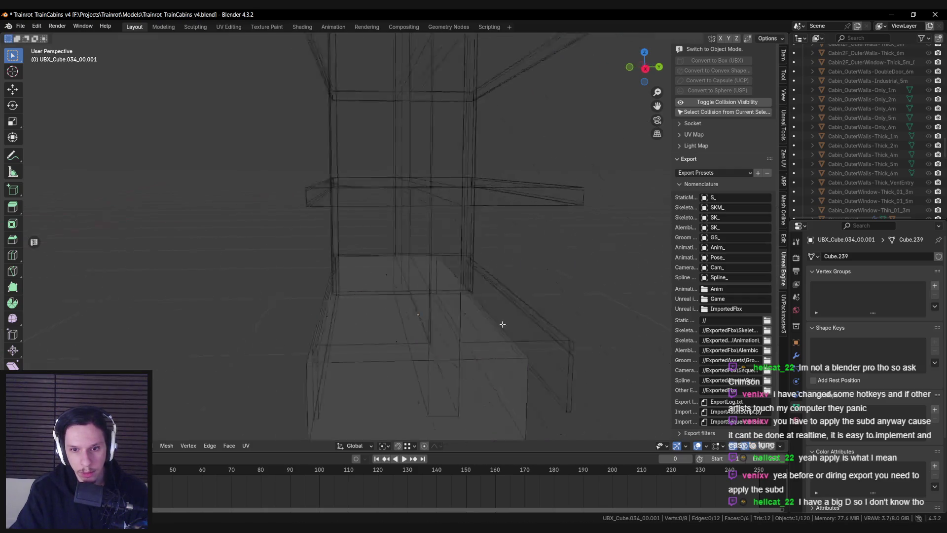
click(444, 360)
key(shift+z)
key(g)
key(y)
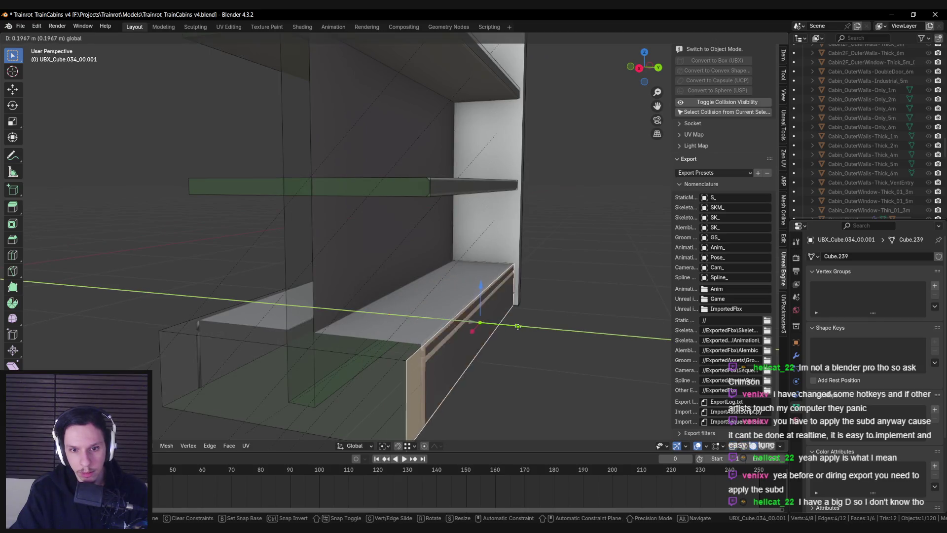
key(x)
scroll(482, 321, down, 3)
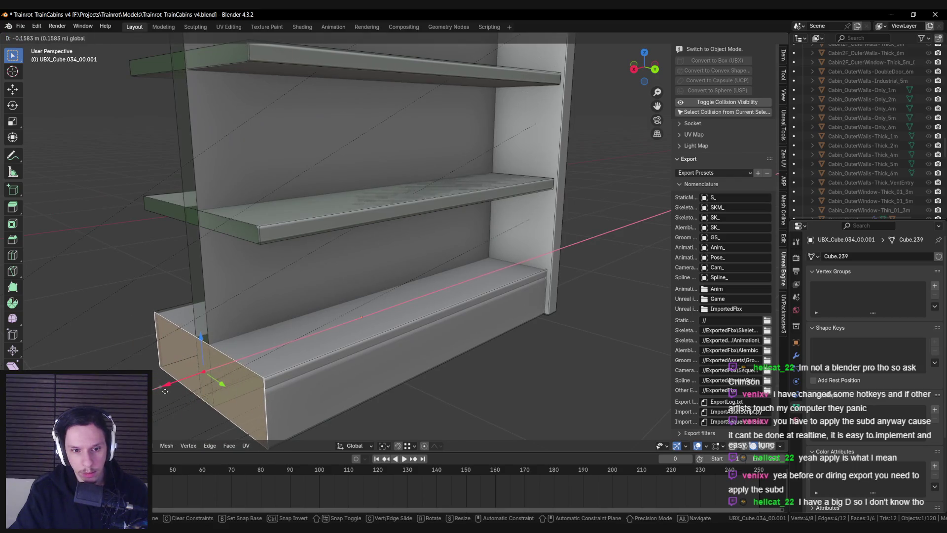
click(164, 391)
key(Tab)
click(389, 264)
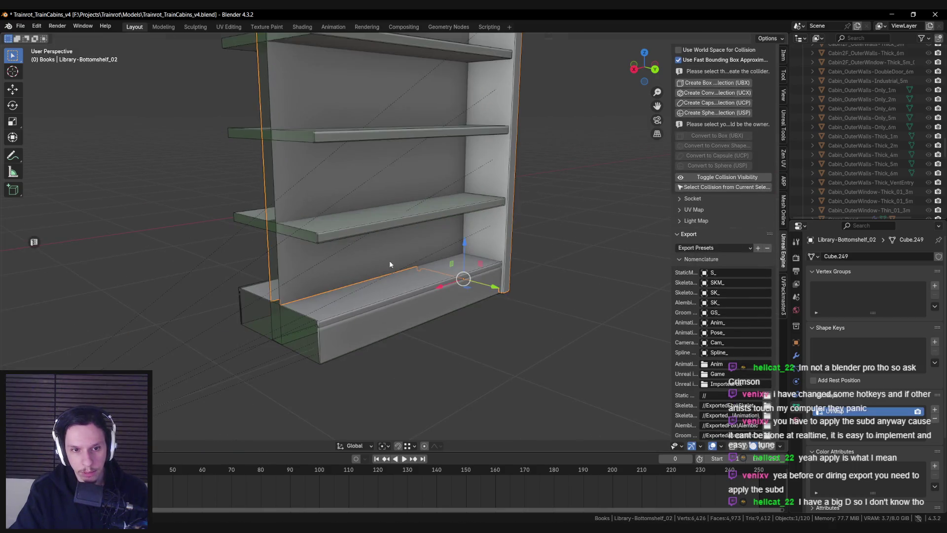
Select the lower bookshelf's parts, its shelf and frame colliders, and the Library-Bottomshelf_02 mesh.
scroll(389, 259, down, 5)
key(shift+z)
drag(291, 172, 460, 360)
key(shift+z)
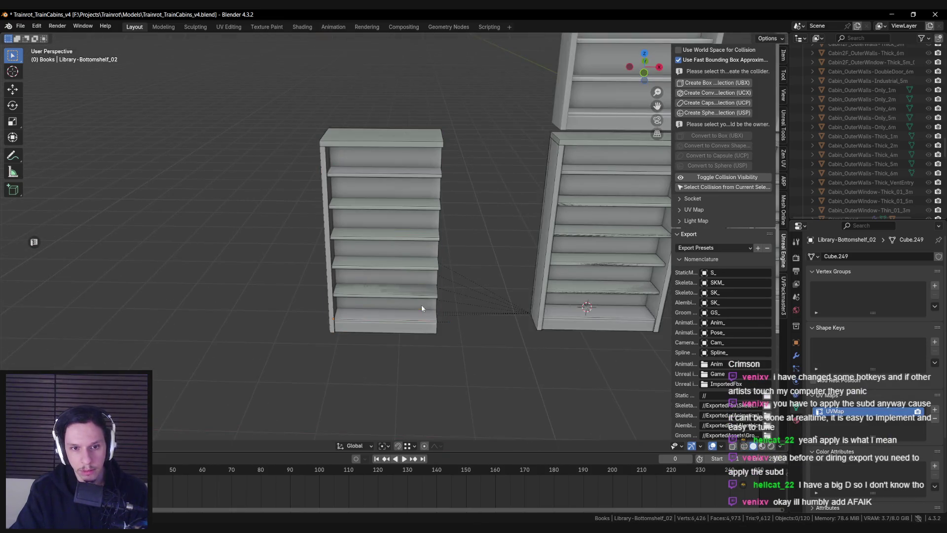
scroll(328, 282, up, 3)
click(335, 272)
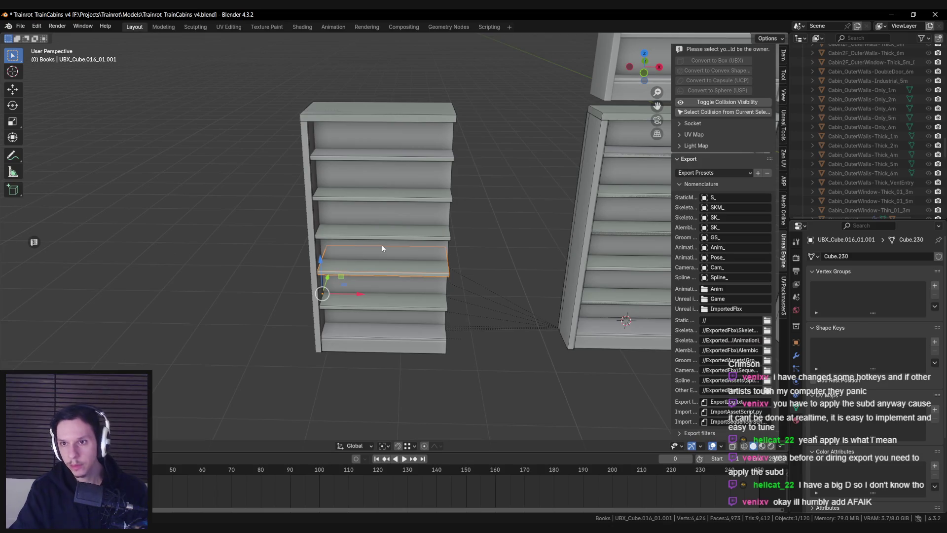
click(314, 226)
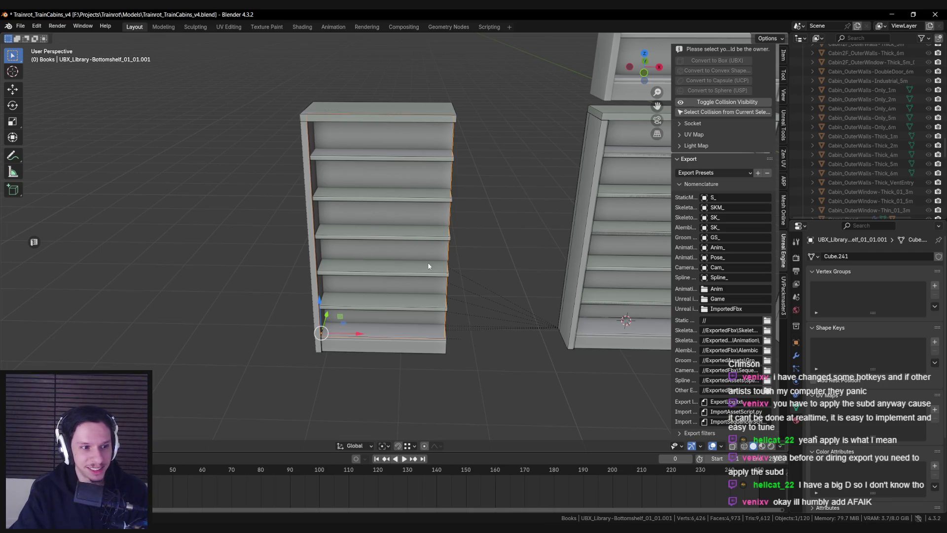
click(367, 237)
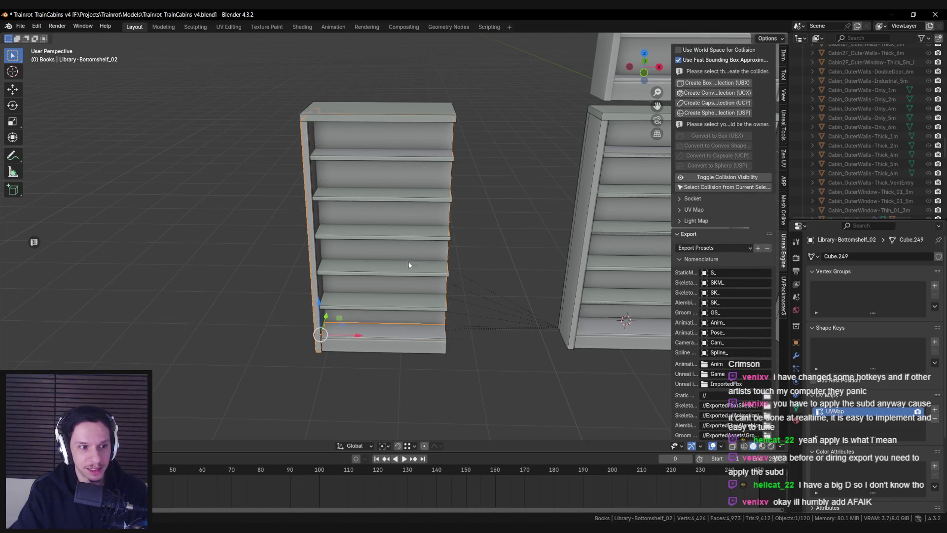
Turn on snapping and slide the bookshelf left along X.
key(g)
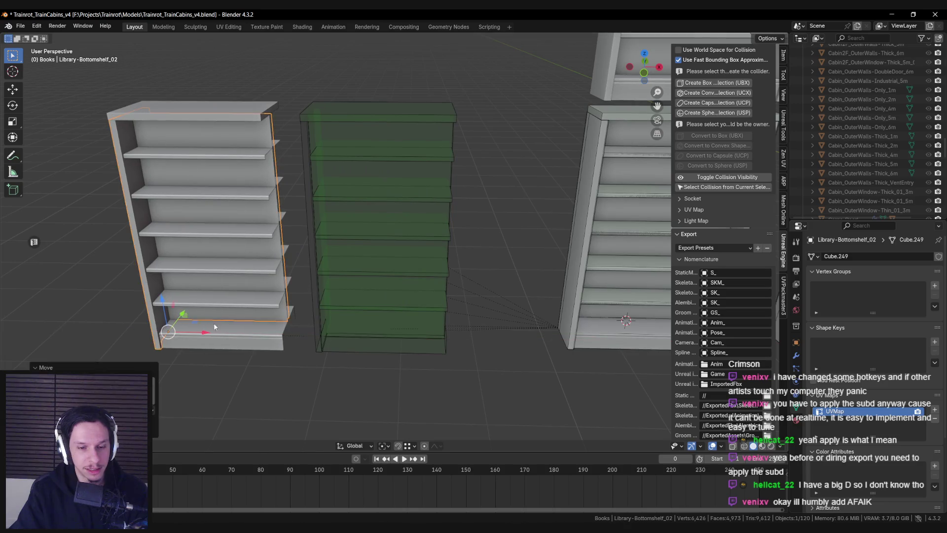
key(Escape)
click(413, 446)
click(410, 253)
drag(358, 335, 227, 336)
click(339, 102)
Box-select all parts of the middle bookshelf and move it left beside the other.
key(shift+z)
key(b)
drag(324, 133, 499, 362)
key(KP_Decimal)
key(shift+z)
key(g)
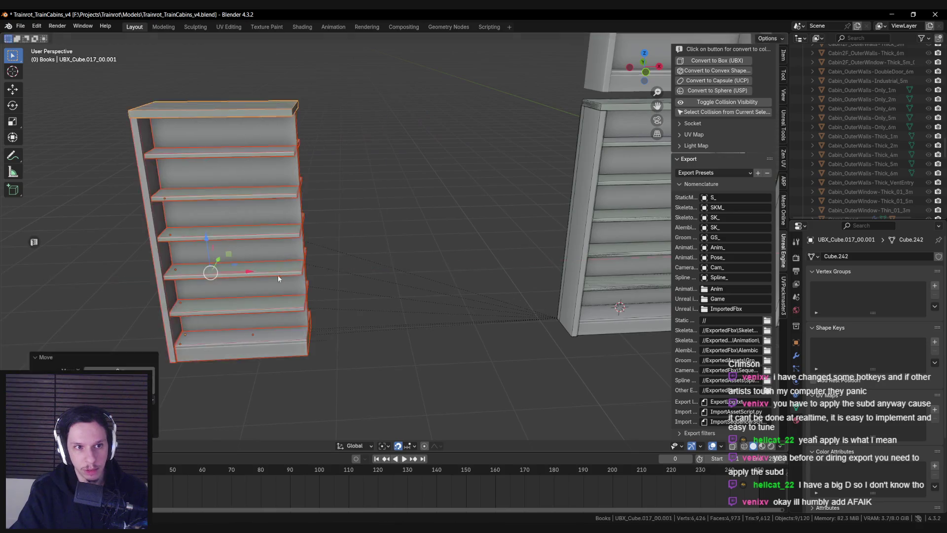
click(469, 285)
Convert the selected parts into UBX box collisions owned by Library-Bottomshelf_02.
shift+click(260, 137)
scroll(731, 218, up, 3)
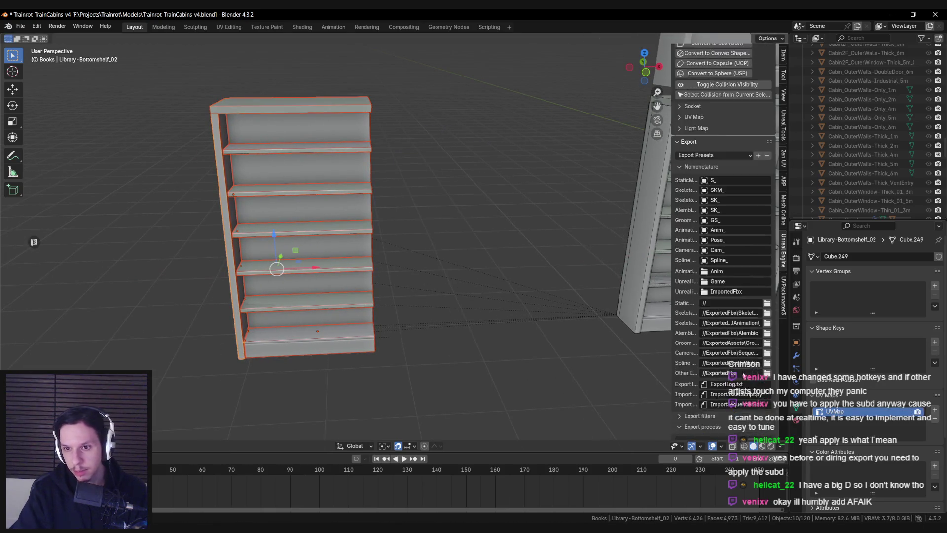
click(718, 120)
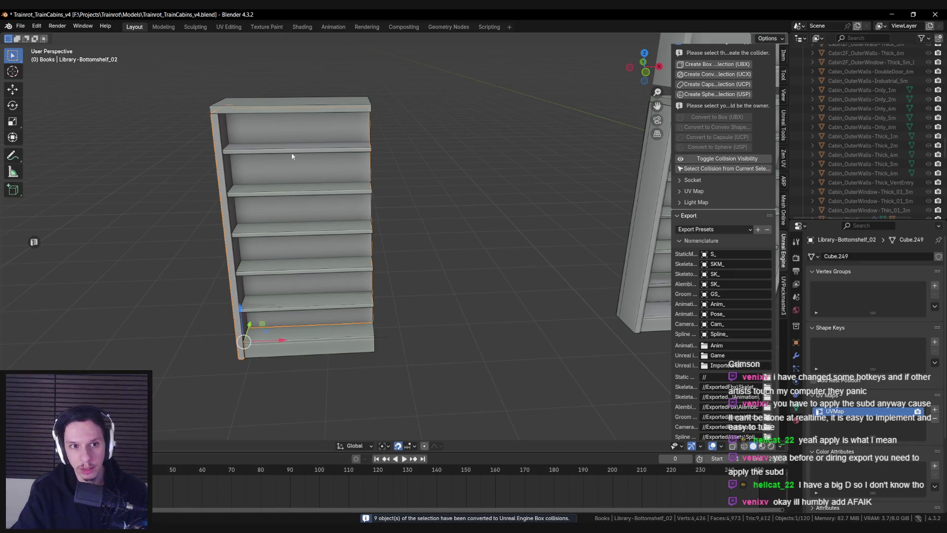
Slide the bookshelf back right along X and export it for Unreal Engine.
drag(281, 339, 444, 335)
scroll(325, 336, down, 3)
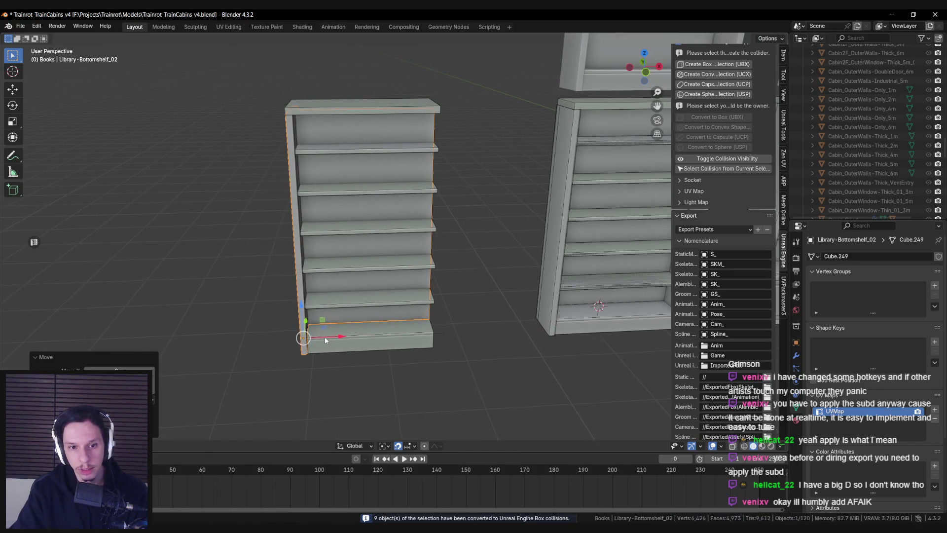
scroll(380, 318, up, 3)
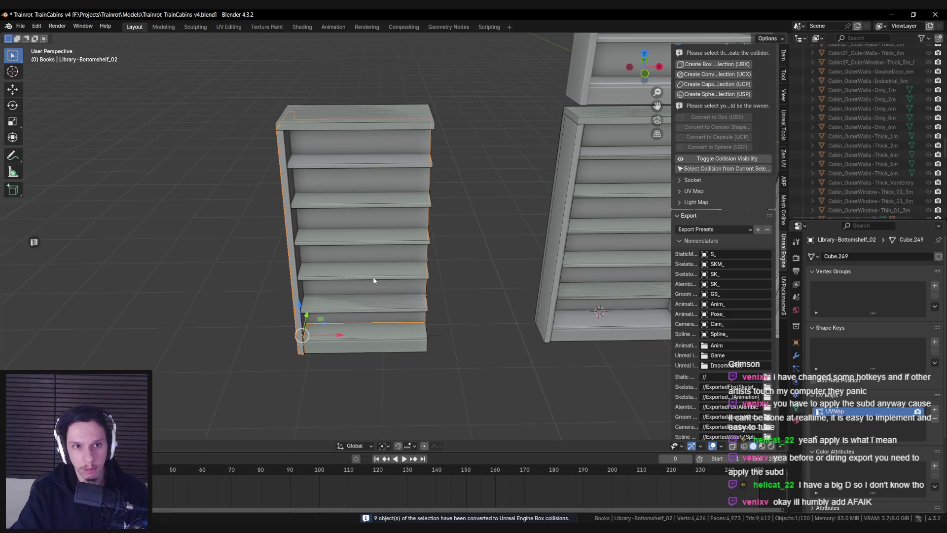
scroll(679, 378, down, 5)
click(720, 417)
key(alt+Tab)
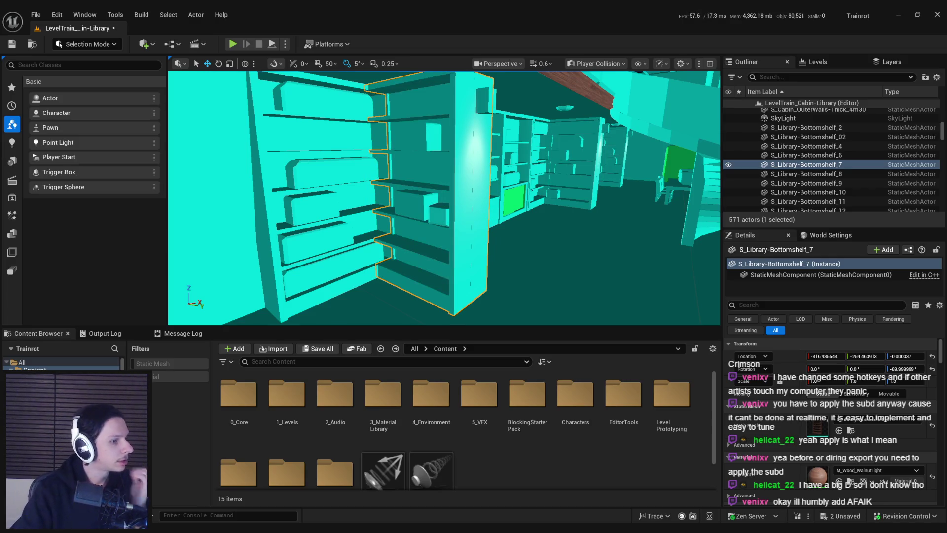
Save the level, fly the aisle checking collisions, and select S_Library-Bottomshelf_4.
key(ctrl+s)
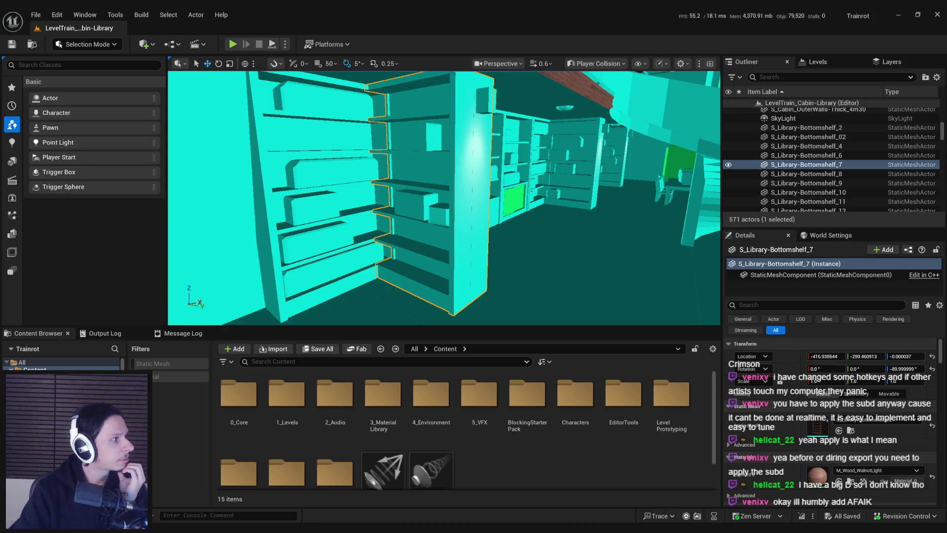
mouse_move(310, 179)
mouse_down()
mouse_move(315, 168)
mouse_move(296, 158)
mouse_move(306, 148)
mouse_move(358, 173)
mouse_move(448, 259)
mouse_up()
click(806, 146)
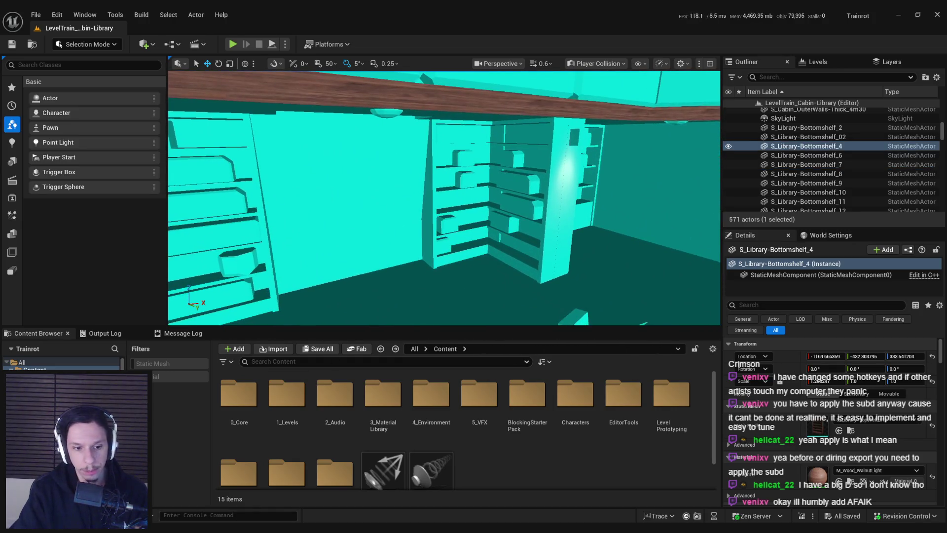
key(alt+Tab)
mouse_move(271, 462)
mouse_down()
mouse_move(545, 229)
mouse_move(358, 285)
mouse_move(330, 249)
mouse_up()
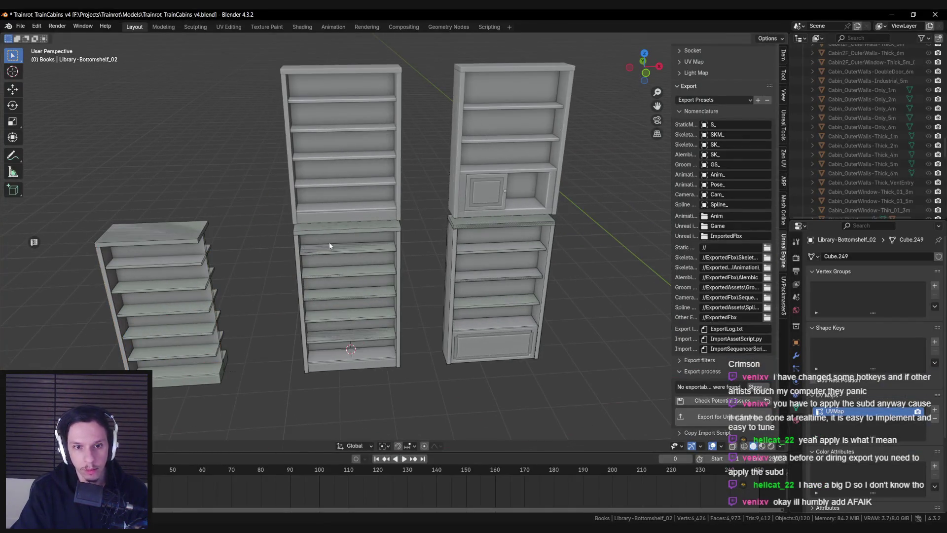
Duplicate Library-Bottomshelf_01's collision boxes onto the upper bookcase.
click(324, 238)
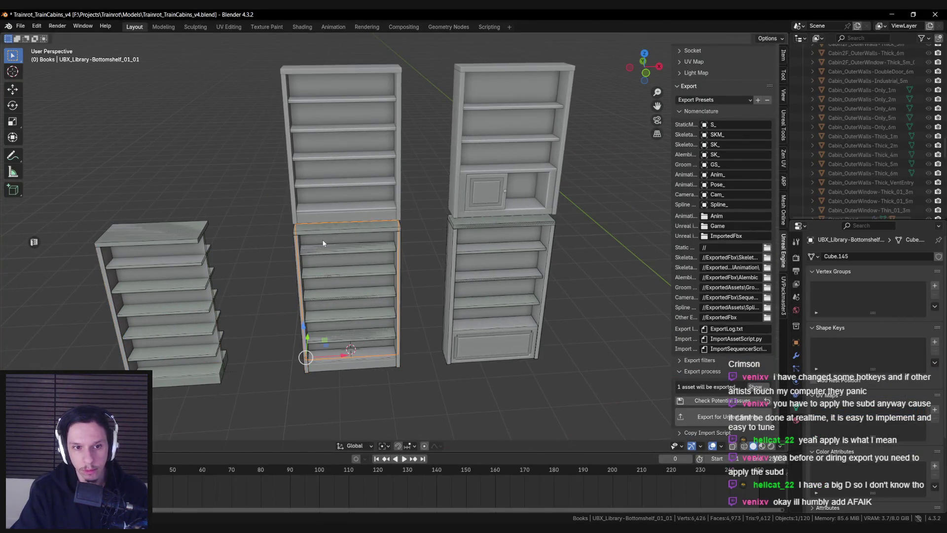
key(shift+z)
key(shift+z)
click(321, 238)
scroll(735, 346, up, 3)
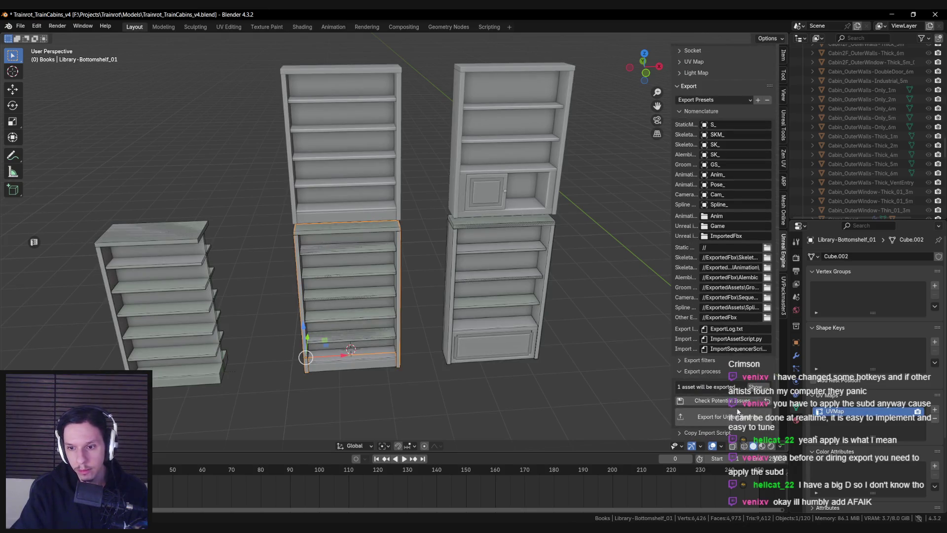
scroll(729, 298, up, 8)
click(702, 207)
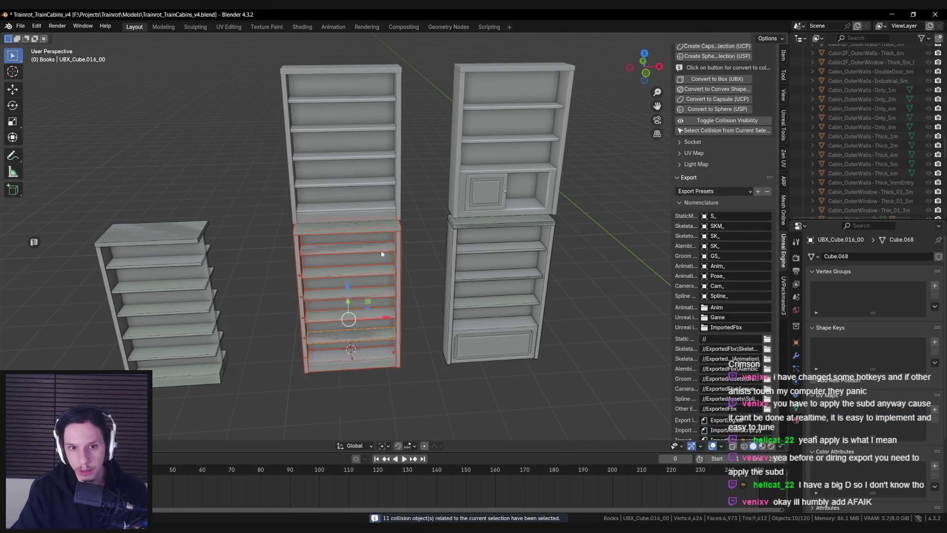
key(shift+d)
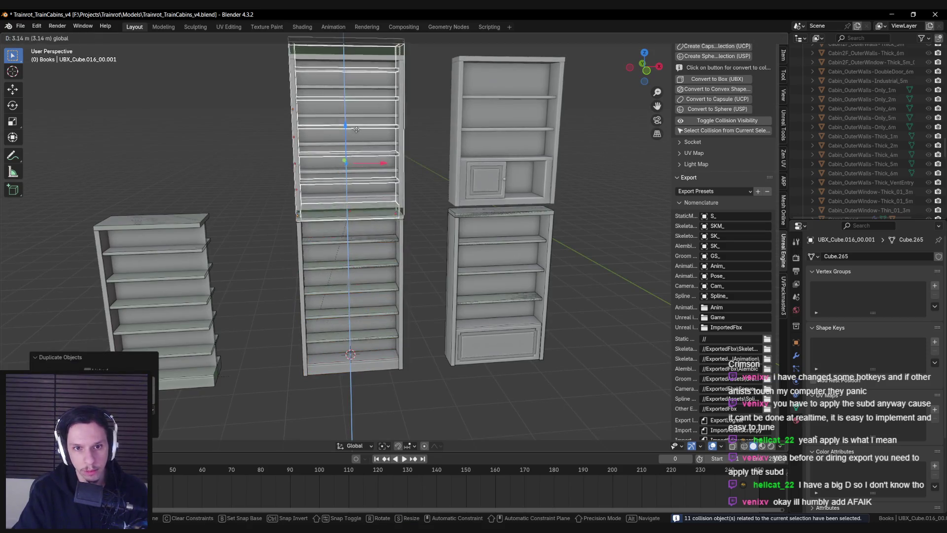
click(387, 210)
In front view, move the copied collisions vertically along Z to fit the upper bookcase.
scroll(395, 197, up, 4)
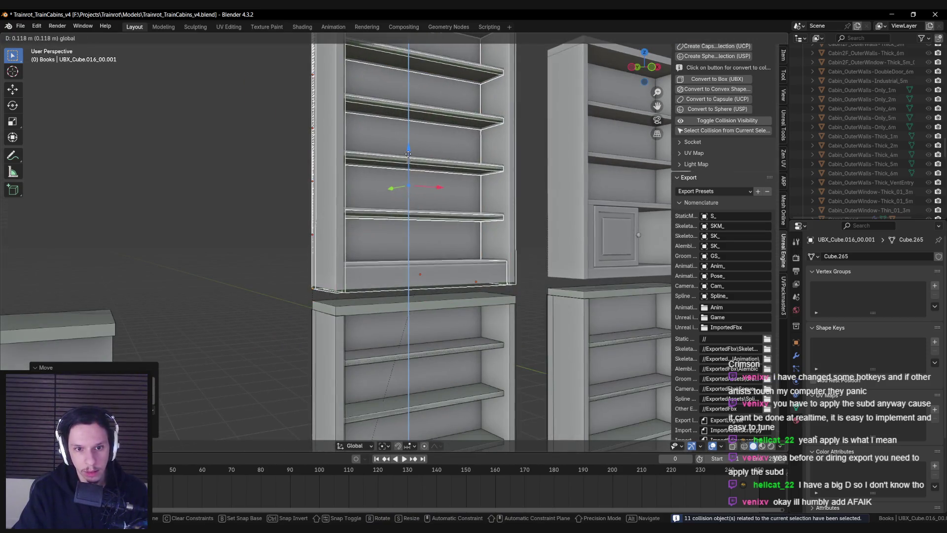
key(KP_1)
scroll(408, 156, up, 6)
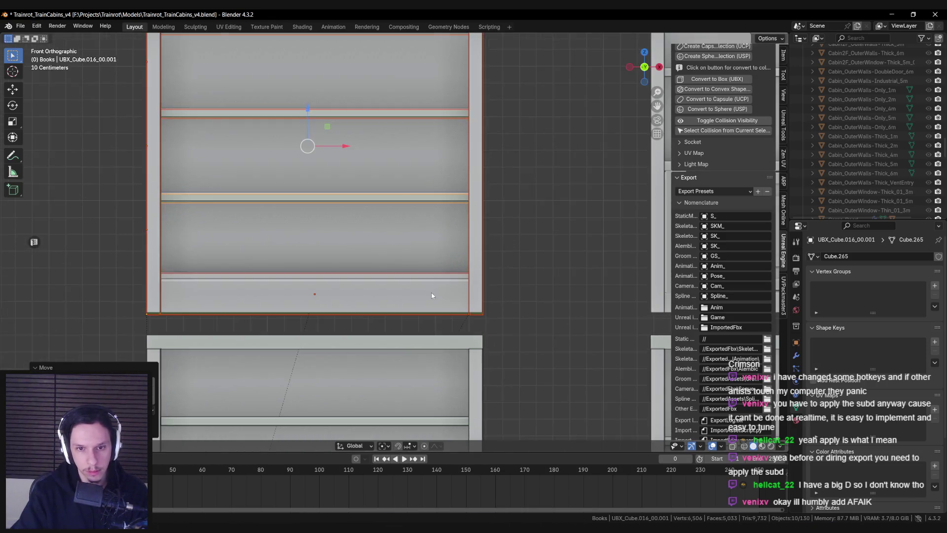
key(g)
key(z)
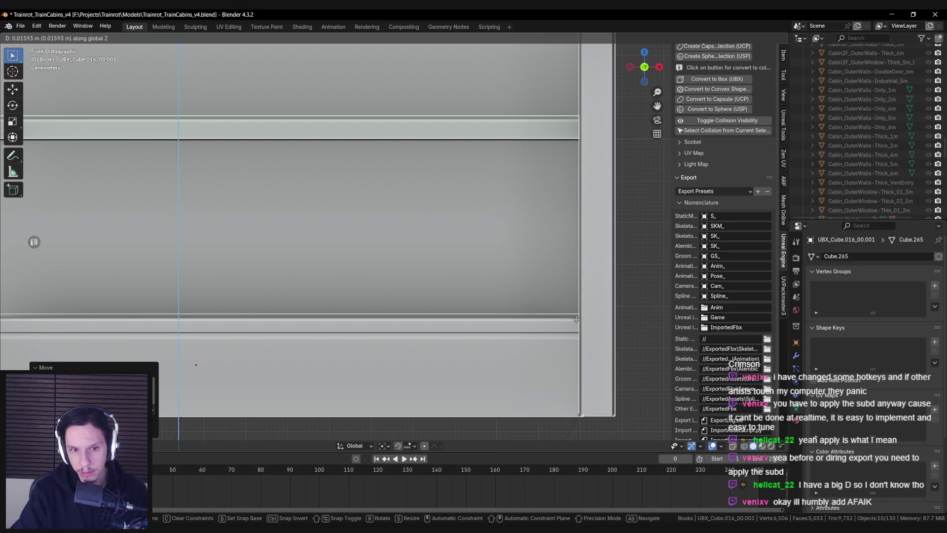
click(576, 320)
scroll(406, 264, down, 4)
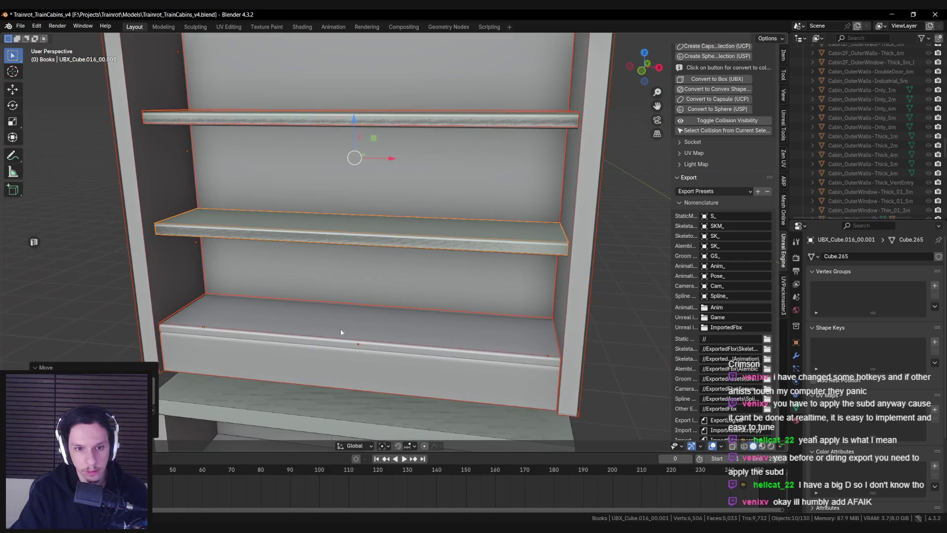
Select the whole upper bookcase and convert its parts into UBX box collisions.
click(339, 338)
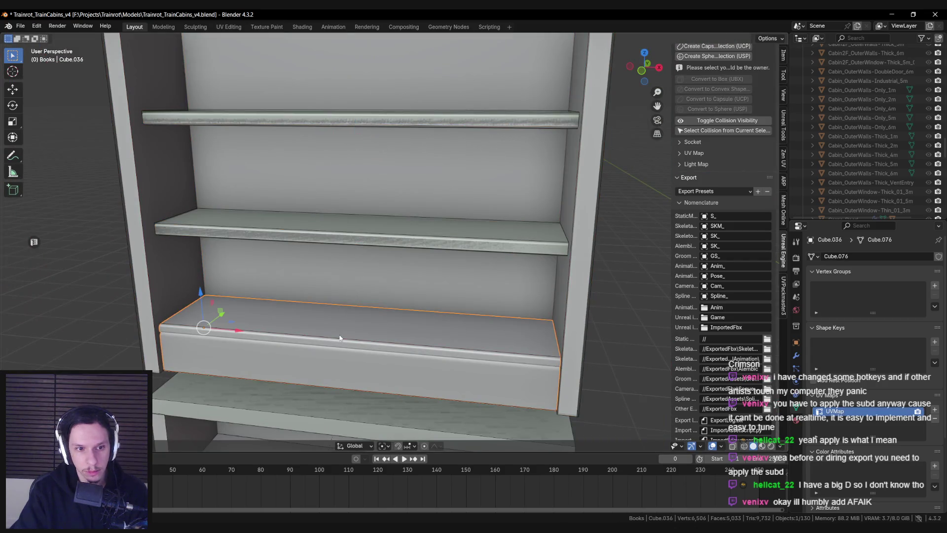
click(328, 341)
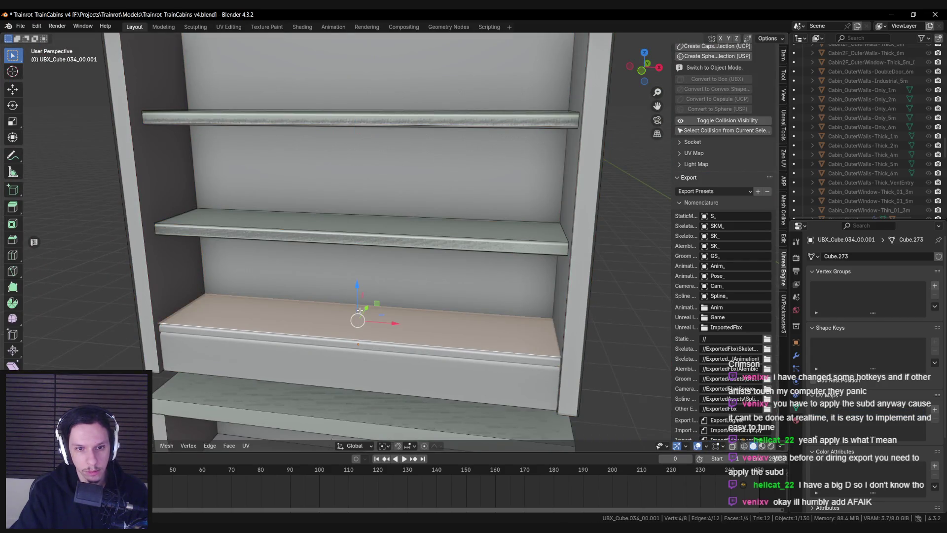
click(355, 300)
scroll(356, 299, down, 3)
click(382, 280)
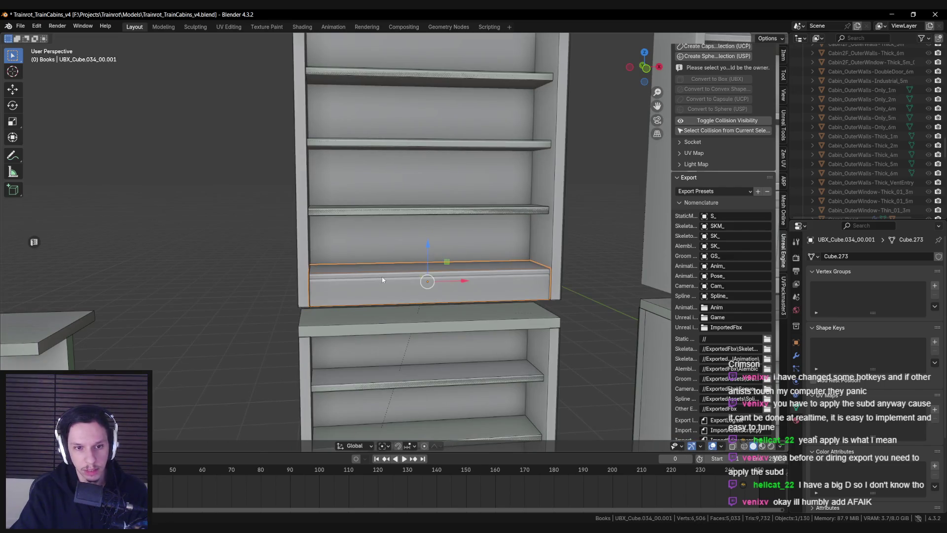
click(381, 280)
key(KP_Decimal)
scroll(707, 165, up, 3)
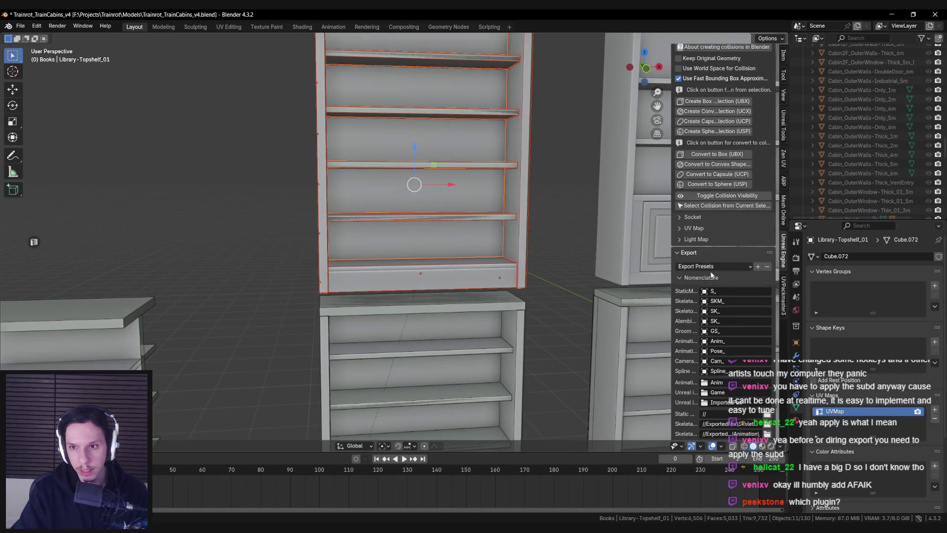
click(706, 156)
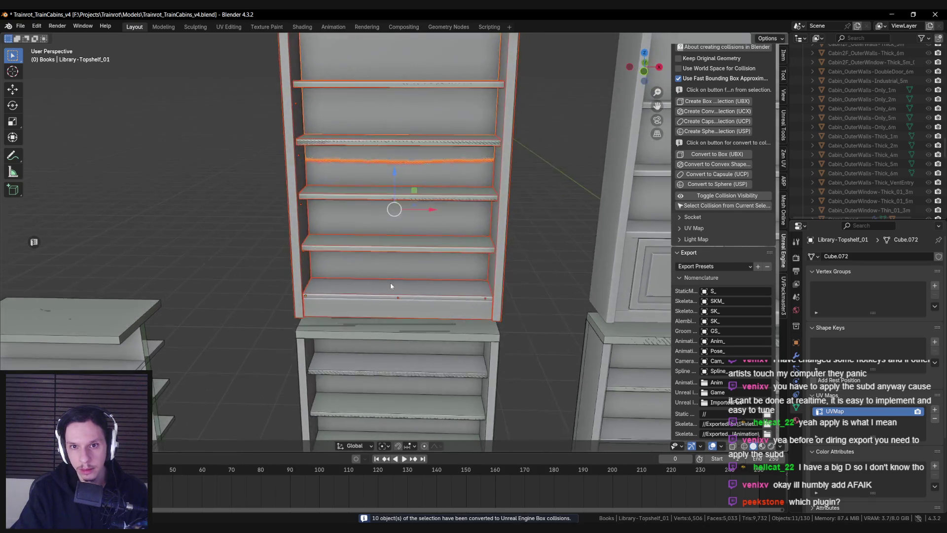
Raise the shelf collision box's face along Z to the shelf height in Edit Mode.
click(392, 274)
scroll(394, 263, up, 2)
scroll(395, 264, up, 3)
key(Tab)
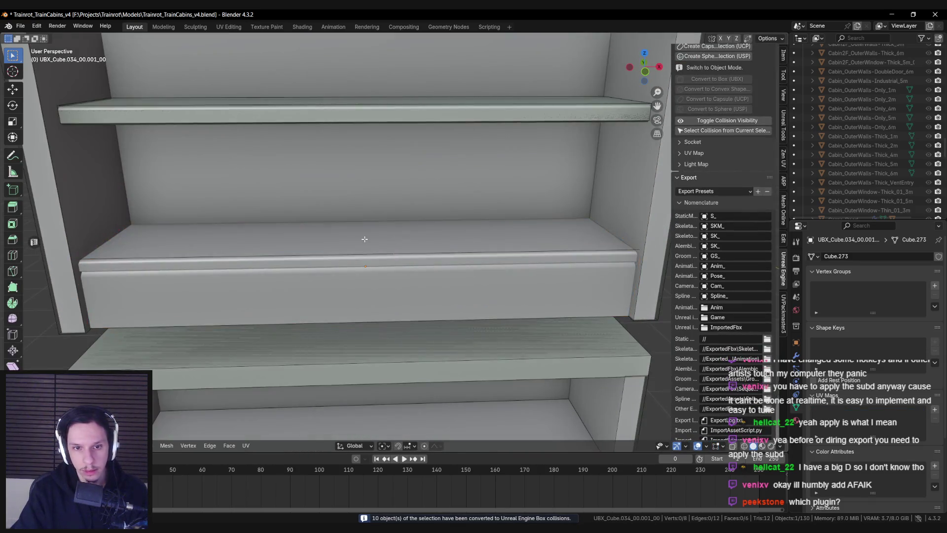
scroll(340, 213, up, 1)
key(g)
key(z)
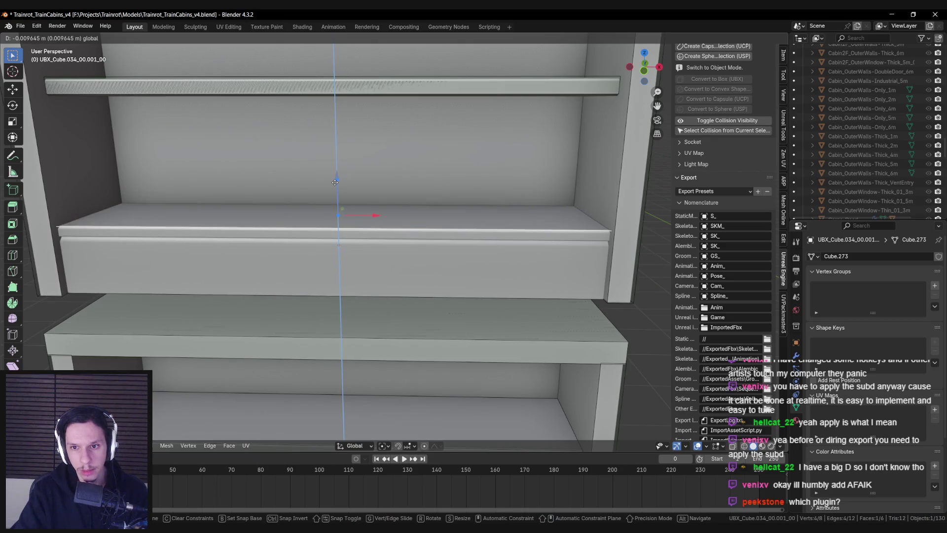
click(335, 181)
mouse_move(335, 181)
mouse_down()
mouse_move(396, 241)
mouse_move(372, 245)
mouse_up()
scroll(373, 245, down, 4)
Return to Object Mode and delete the extra top shelf object.
key(alt+a)
scroll(371, 173, up, 5)
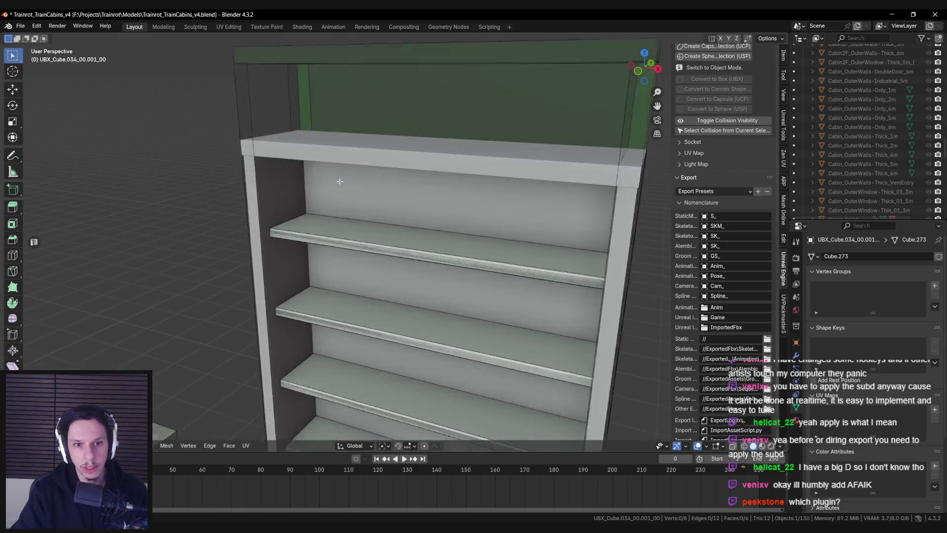
key(shift+z)
key(shift+z)
key(Tab)
key(shift+z)
click(269, 148)
key(shift+z)
key(Delete)
Lower the green top collision box's top vertices by about 0.48 m.
click(250, 124)
key(KP_Decimal)
shift+click(562, 147)
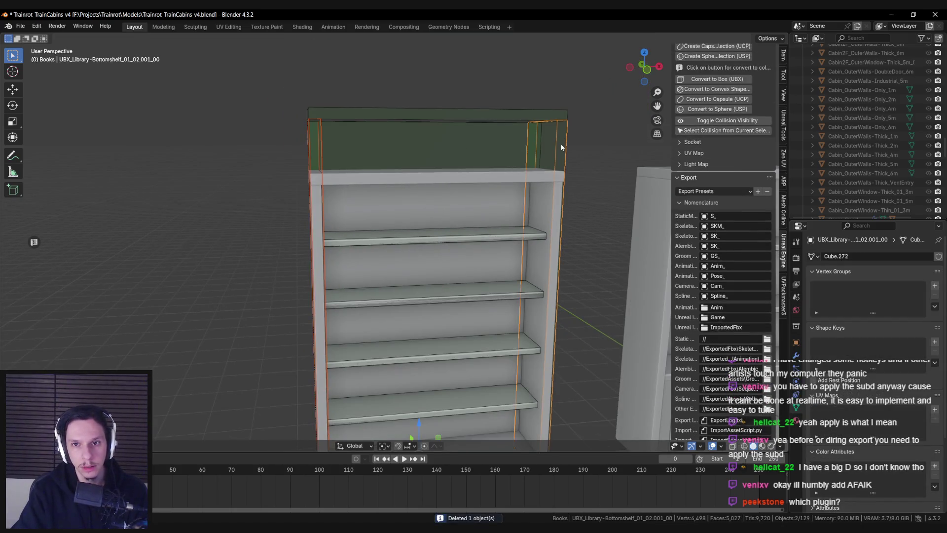
click(389, 111)
key(Tab)
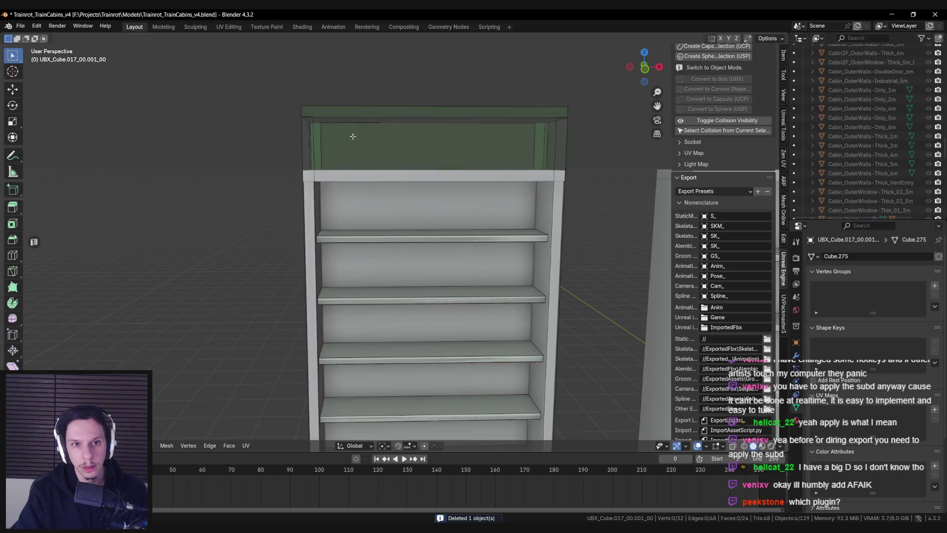
key(shift+z)
drag(241, 82, 575, 151)
key(shift+z)
drag(424, 87, 424, 143)
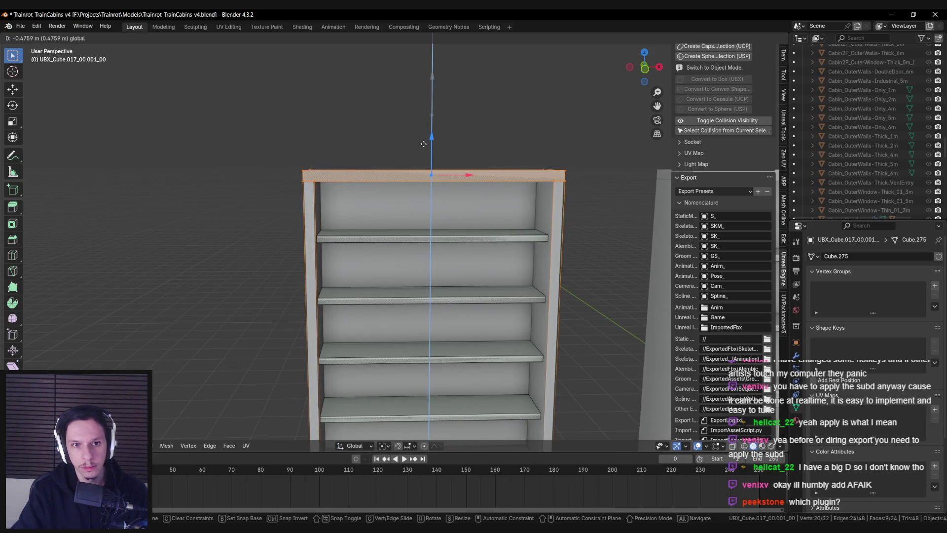
scroll(707, 149, up, 10)
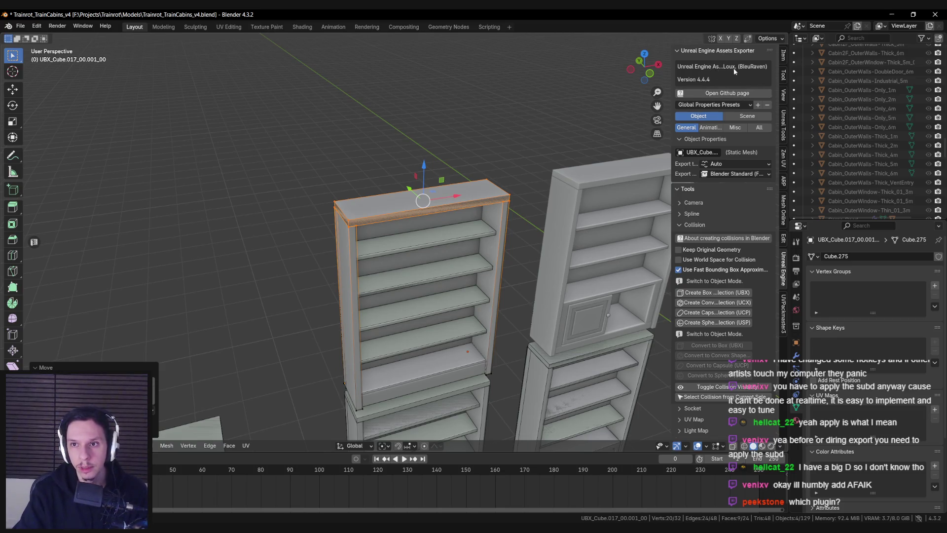
Leave Edit Mode and select the Library-Topshelf_01 bookcase.
mouse_move(672, 72)
mouse_down()
mouse_move(567, 74)
mouse_move(652, 79)
mouse_move(635, 82)
mouse_up()
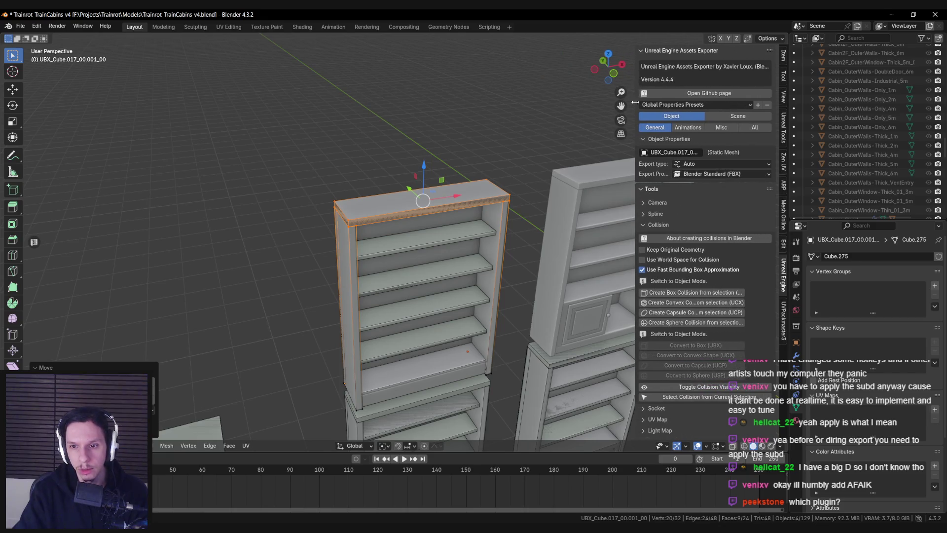
scroll(683, 236, down, 5)
drag(537, 237, 486, 192)
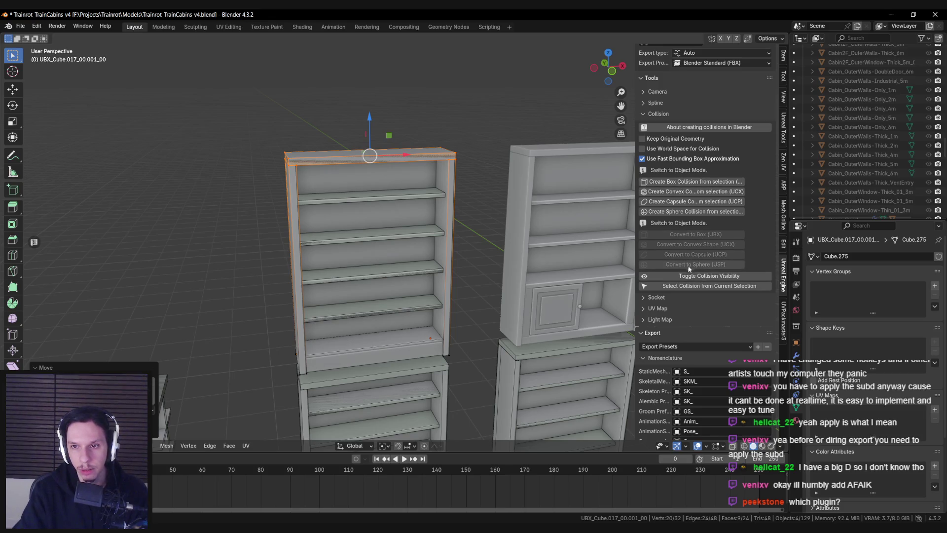
key(KP_1)
key(Tab)
key(KP_4)
key(KP_4)
key(KP_8)
key(KP_8)
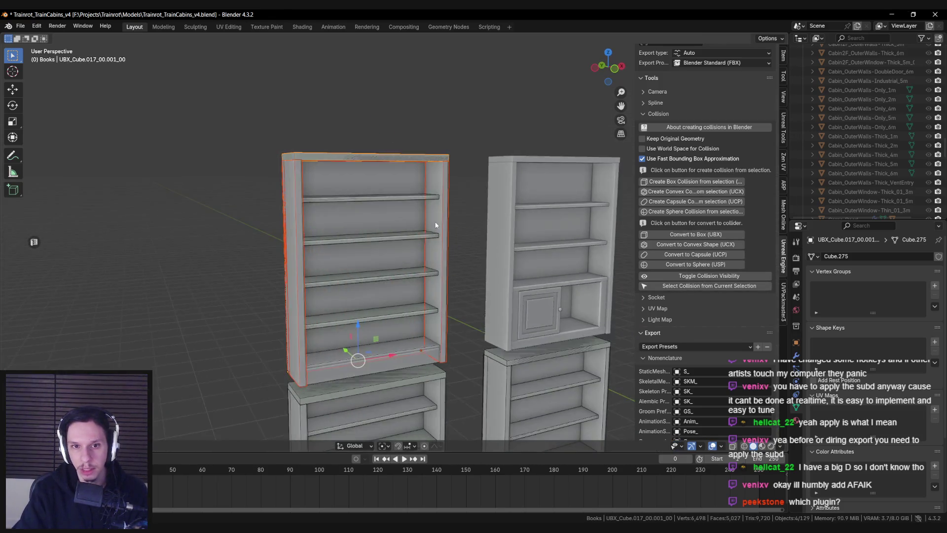
click(374, 217)
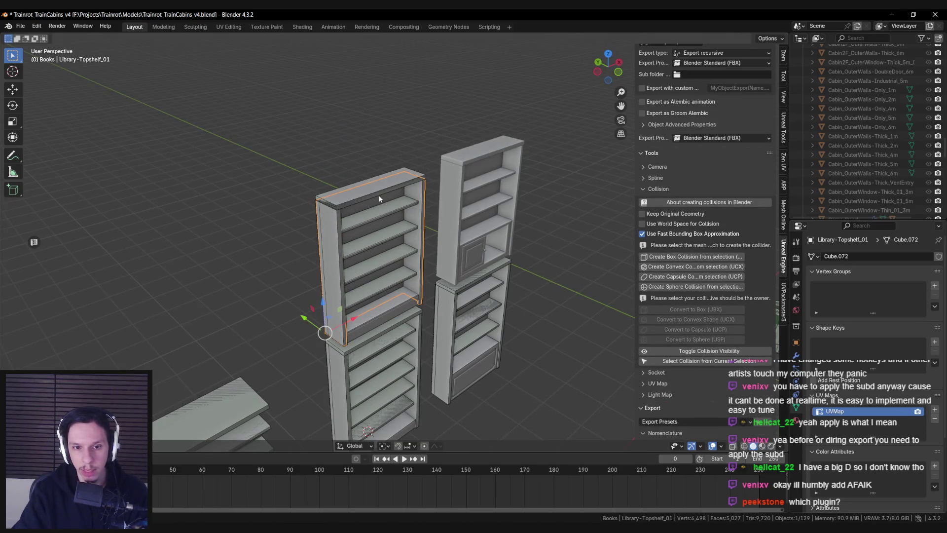
Save the .blend file, export the bookcase to Unreal, and select S_Library-Bottomshelf_24 there.
key(ctrl+s)
scroll(695, 392, down, 12)
scroll(694, 392, down, 3)
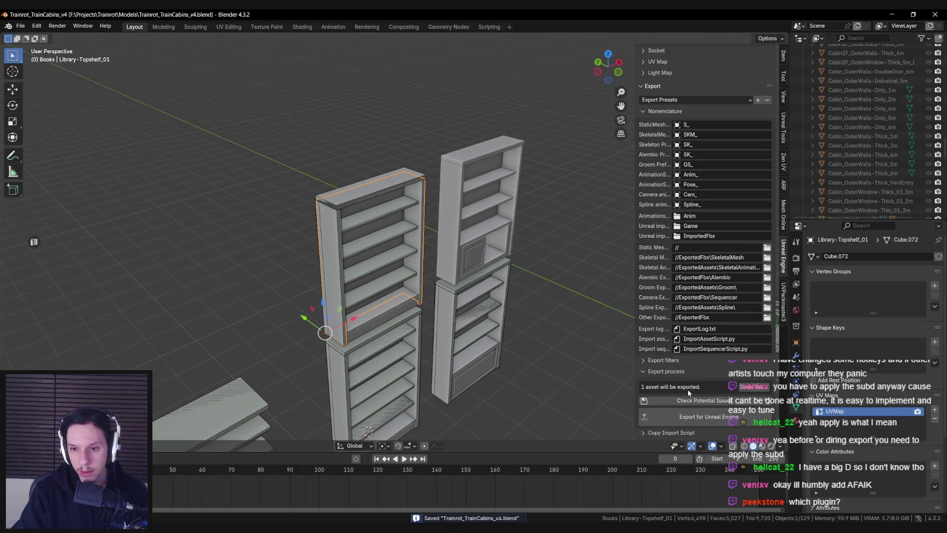
click(706, 415)
key(alt+Tab)
mouse_move(444, 207)
mouse_down()
mouse_move(404, 187)
mouse_move(444, 192)
mouse_up()
click(488, 182)
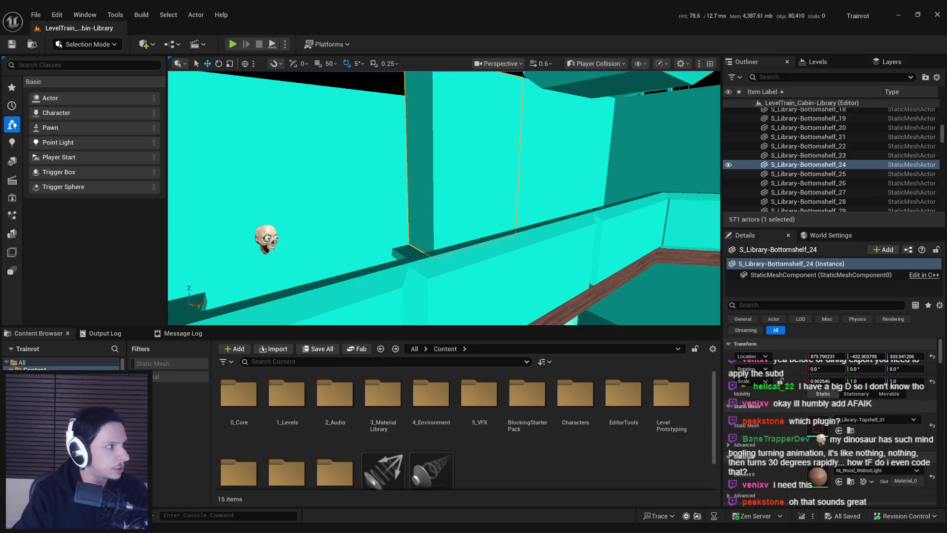
Save the reimported shelf assets, confirming Check Out.
drag(474, 247, 486, 257)
key(ctrl+s)
click(481, 375)
Select a ceiling lamp and show its StaticMesh component properties.
mouse_move(443, 222)
mouse_down()
mouse_move(424, 222)
mouse_move(429, 200)
mouse_move(330, 207)
mouse_move(406, 147)
mouse_up()
click(406, 147)
click(771, 287)
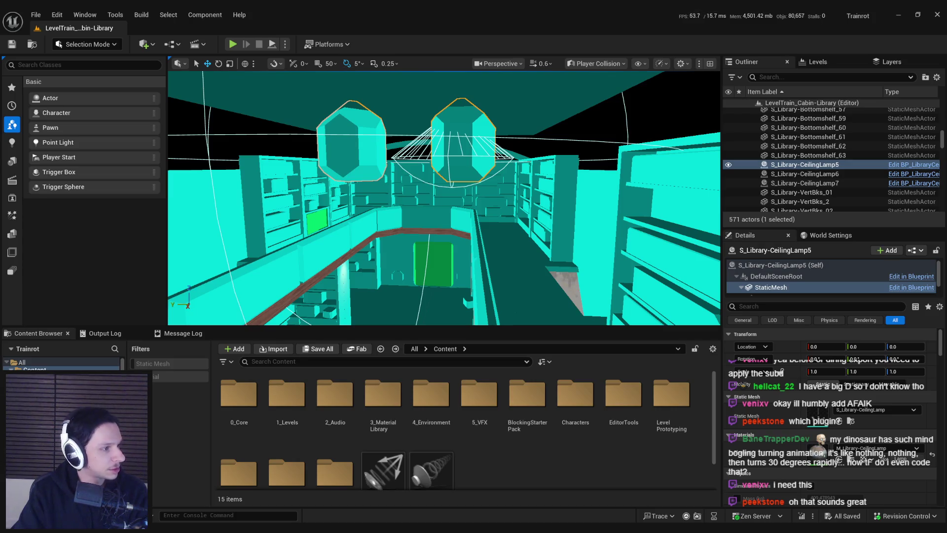
Delete and restore the two ceiling lamps, then switch to Game View with G.
key(Delete)
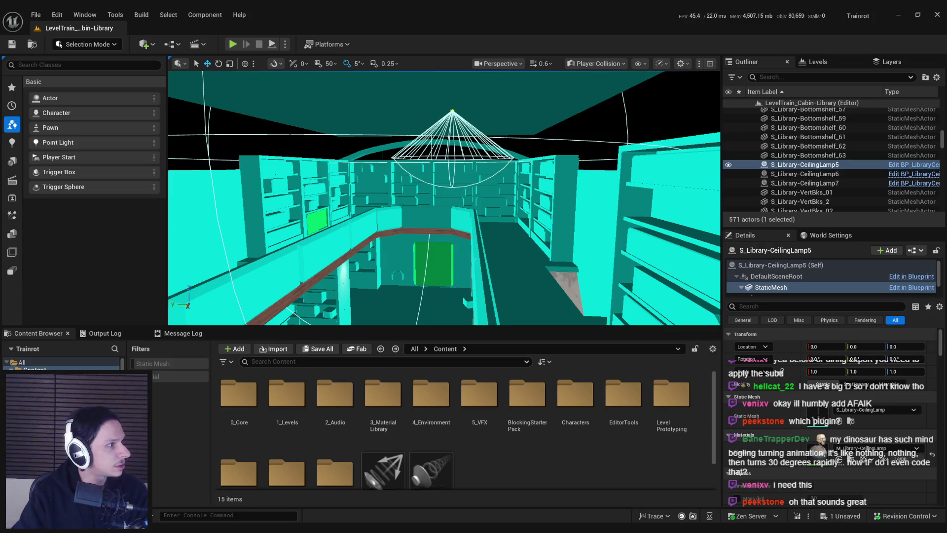
key(ctrl+z)
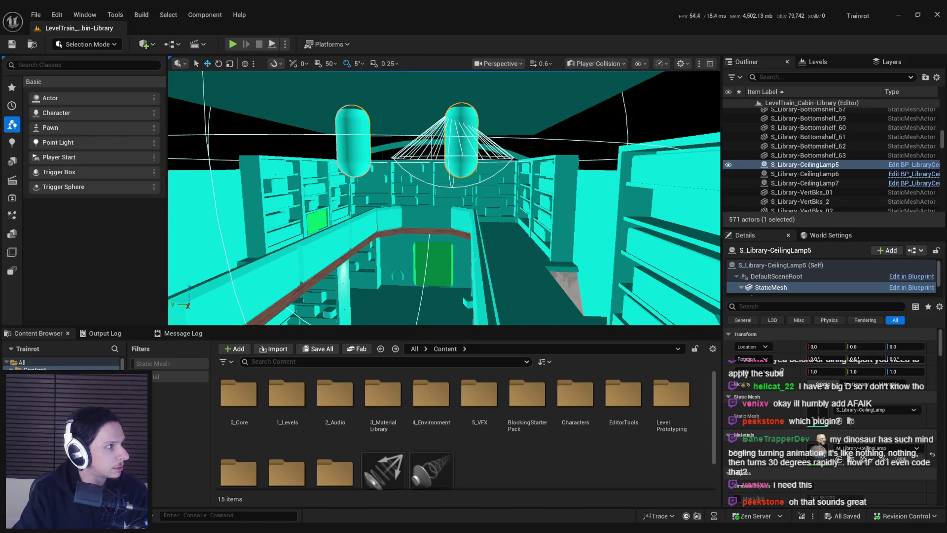
scroll(444, 198, up, 3)
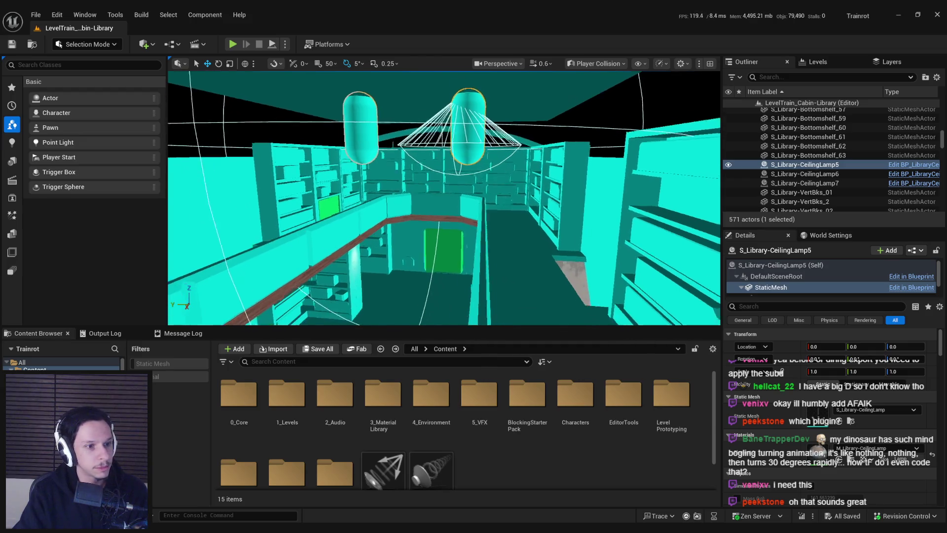
key(g)
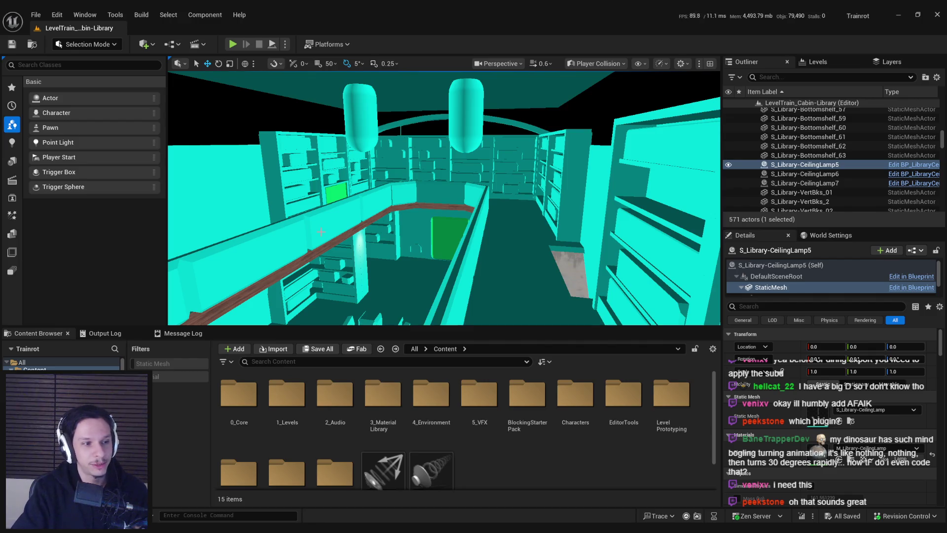
Fly through the aisle, counter and staircase in Player Collision view, then bring Blender forward.
scroll(444, 198, up, 10)
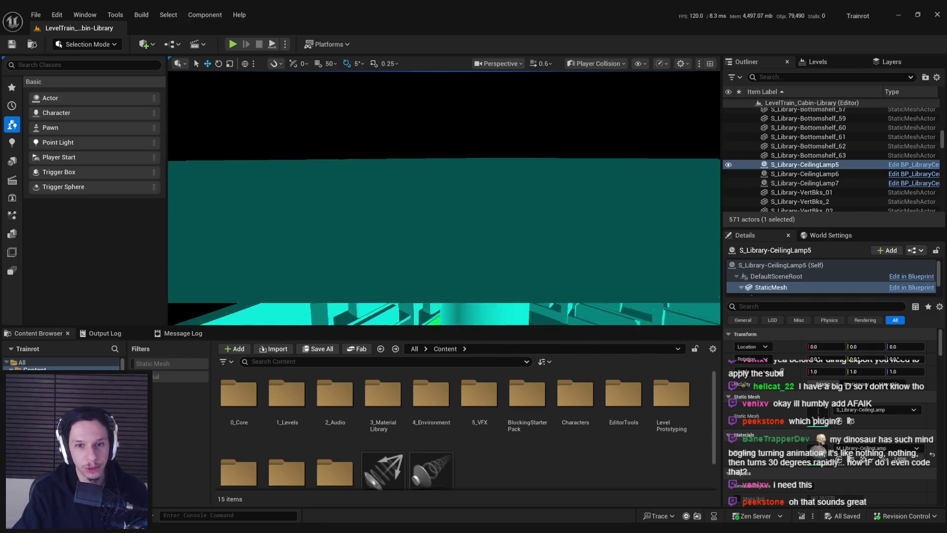
mouse_move(444, 197)
mouse_down()
mouse_move(434, 207)
mouse_move(444, 187)
mouse_move(434, 203)
mouse_move(414, 195)
mouse_up()
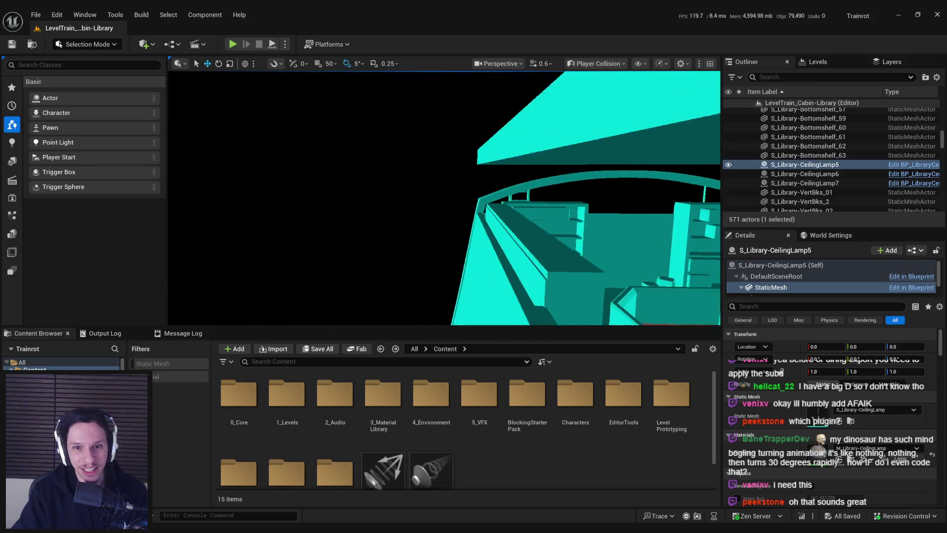
key(w)
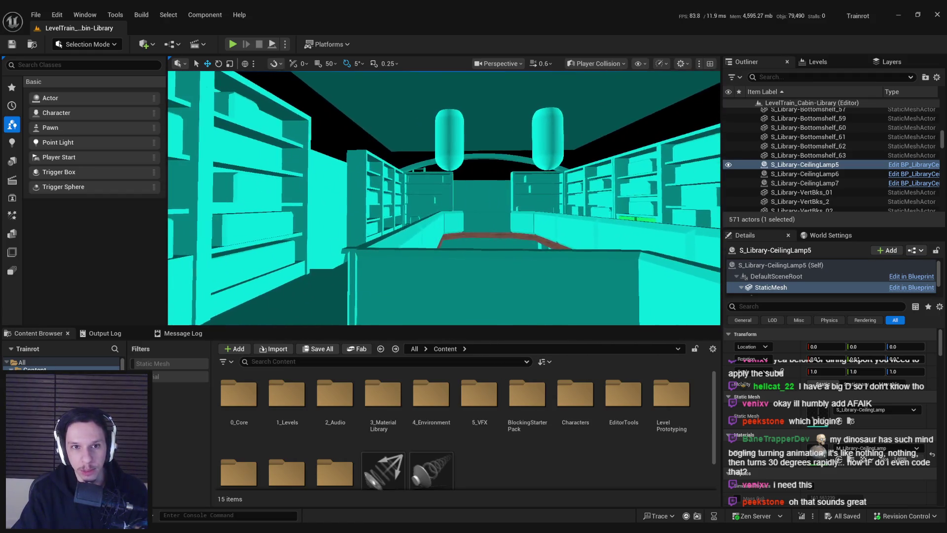
key(w)
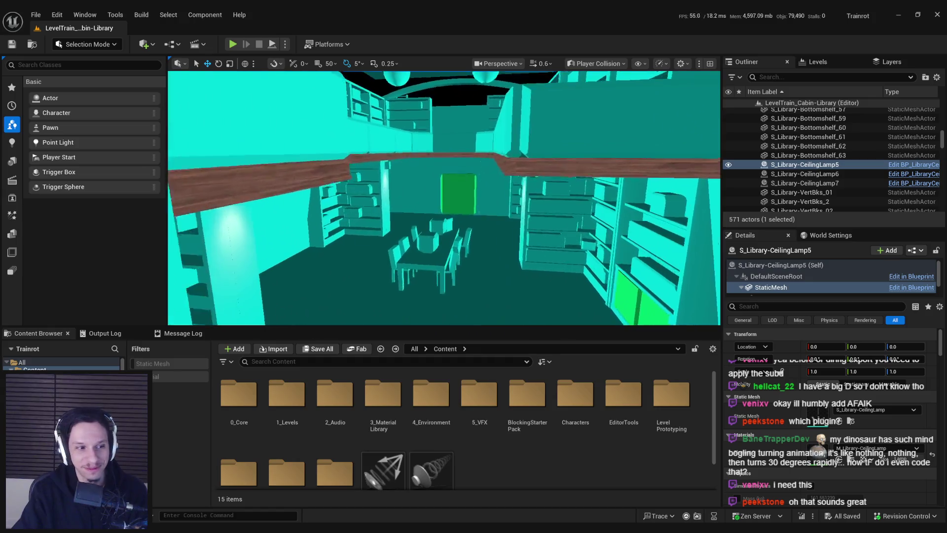
key(w)
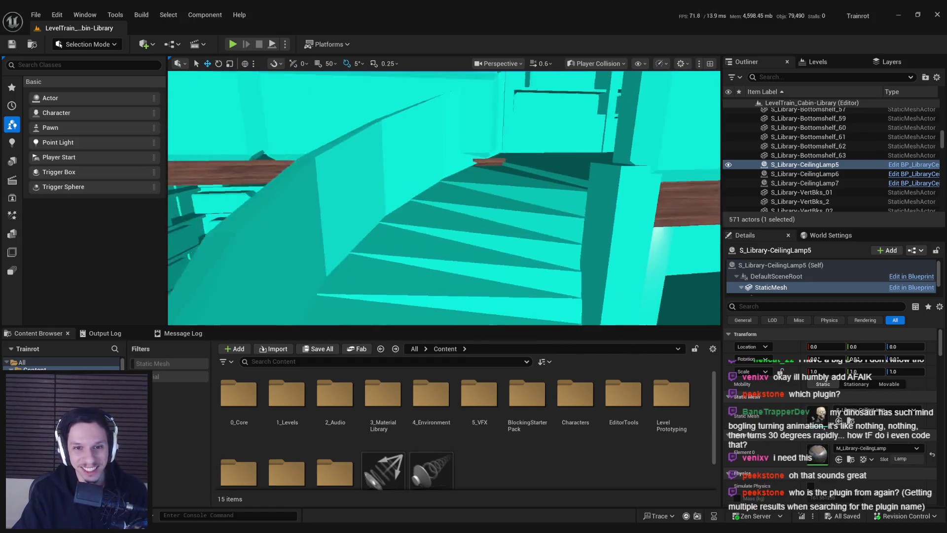
key(s)
key(s)
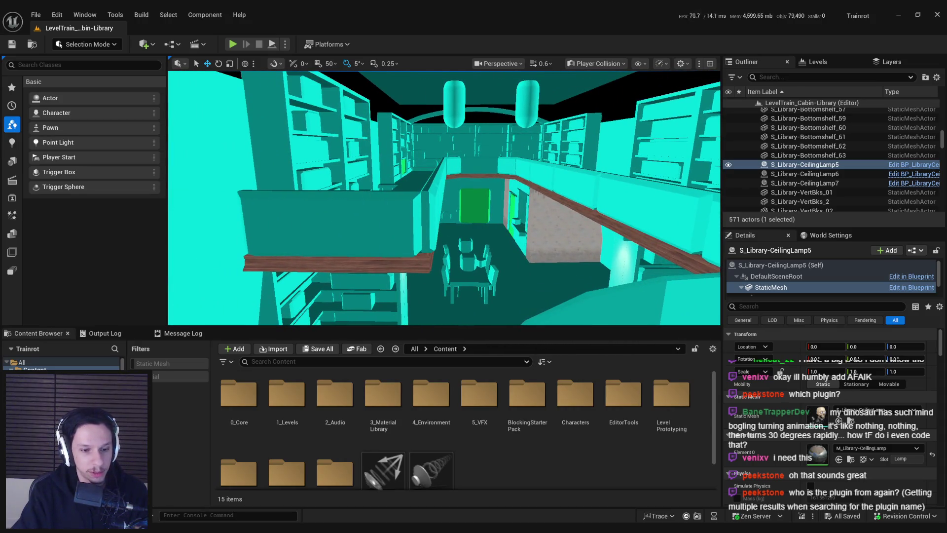
mouse_move(185, 532)
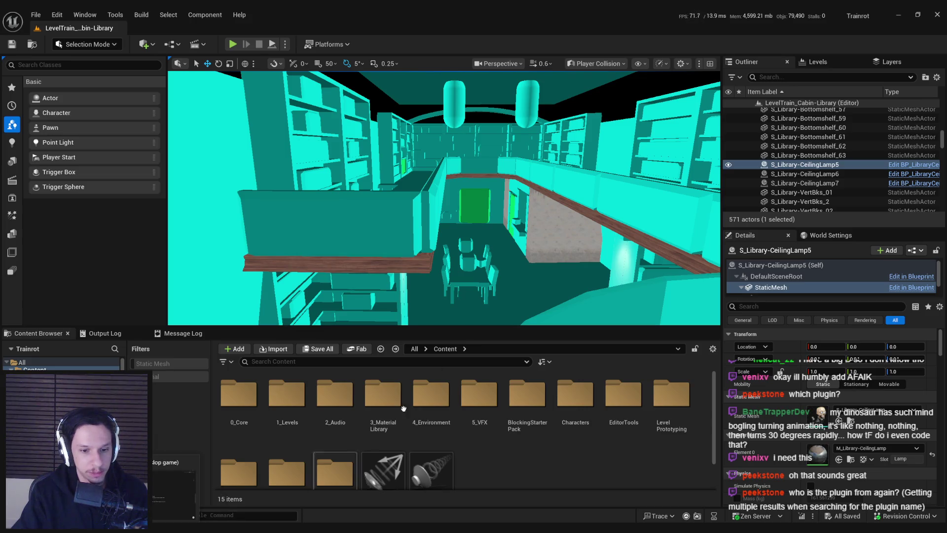
click(239, 532)
scroll(716, 97, up, 20)
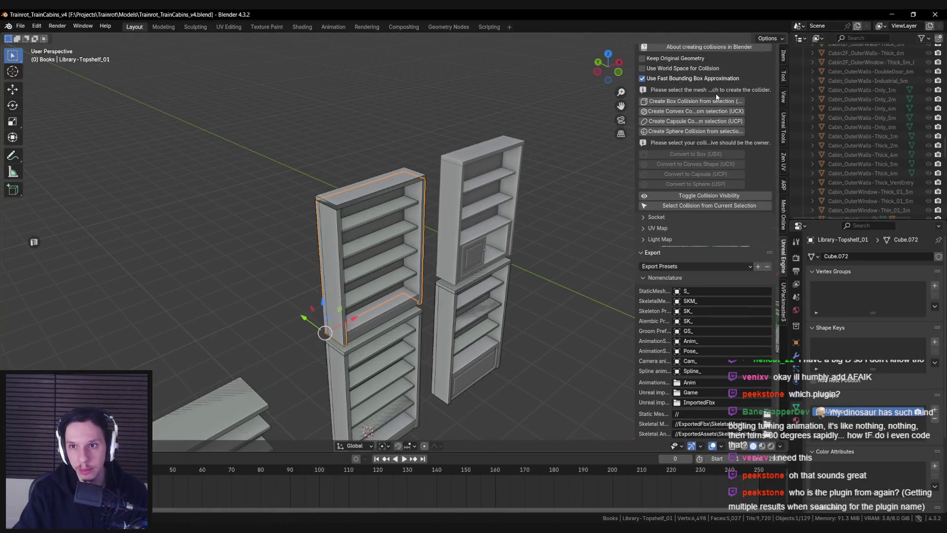
click(712, 93)
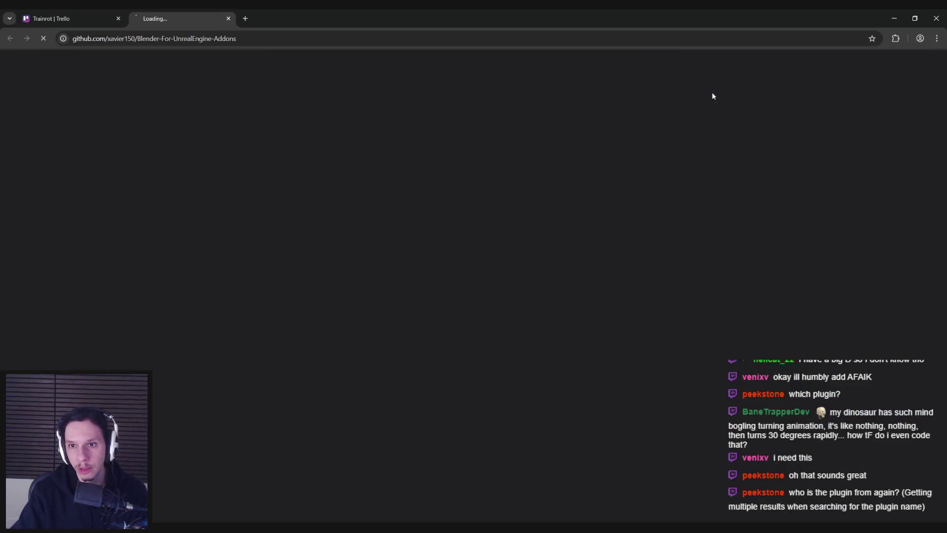
click(227, 18)
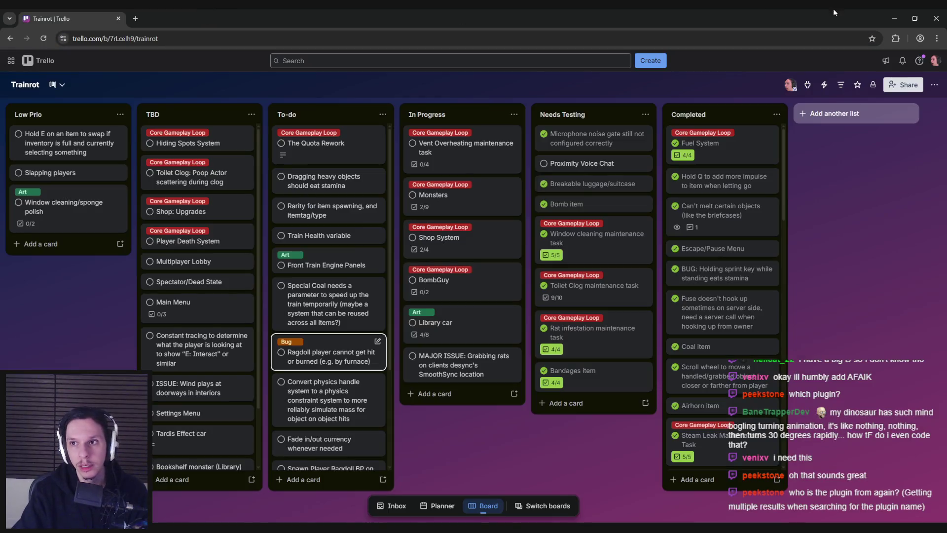
click(894, 18)
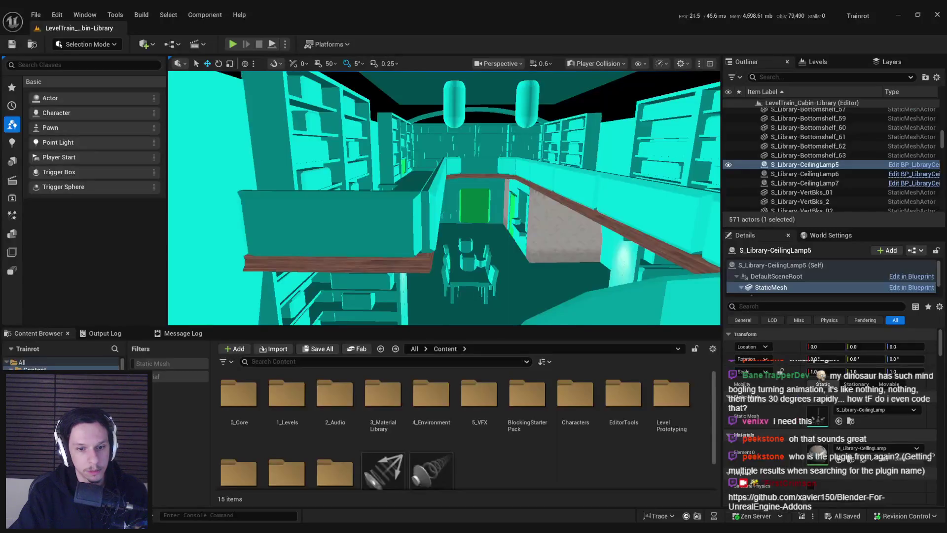
Inspect the shelf gaps up close, then set the viewport to Lit.
key(alt+Tab)
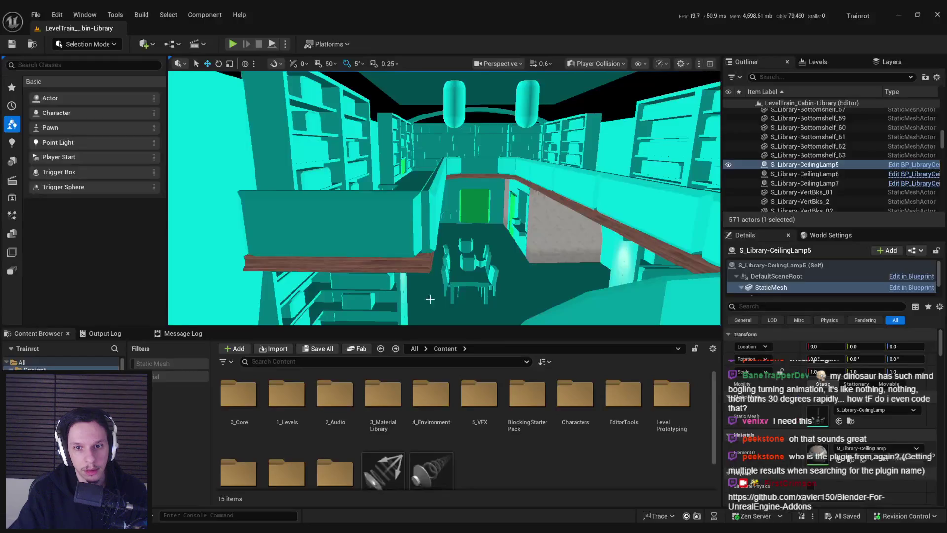
mouse_move(437, 289)
mouse_down()
mouse_move(430, 264)
mouse_move(449, 247)
mouse_move(429, 257)
mouse_move(433, 286)
mouse_up()
mouse_move(464, 211)
mouse_down()
mouse_move(283, 173)
mouse_move(329, 197)
mouse_move(332, 225)
mouse_move(390, 216)
mouse_up()
click(596, 100)
drag(538, 237, 478, 200)
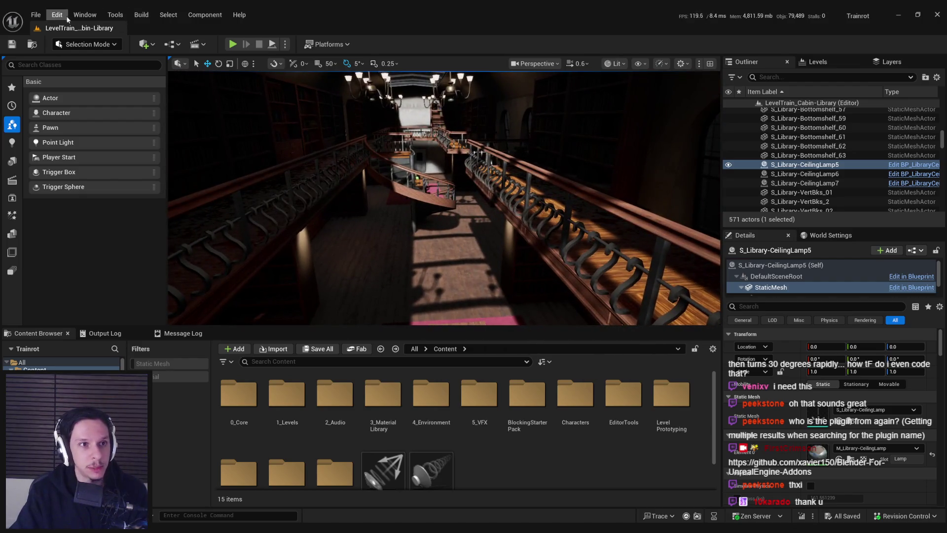
Open GameWorldLevel from Recent Levels and start play-testing with Alt+P.
click(35, 15)
click(540, 215)
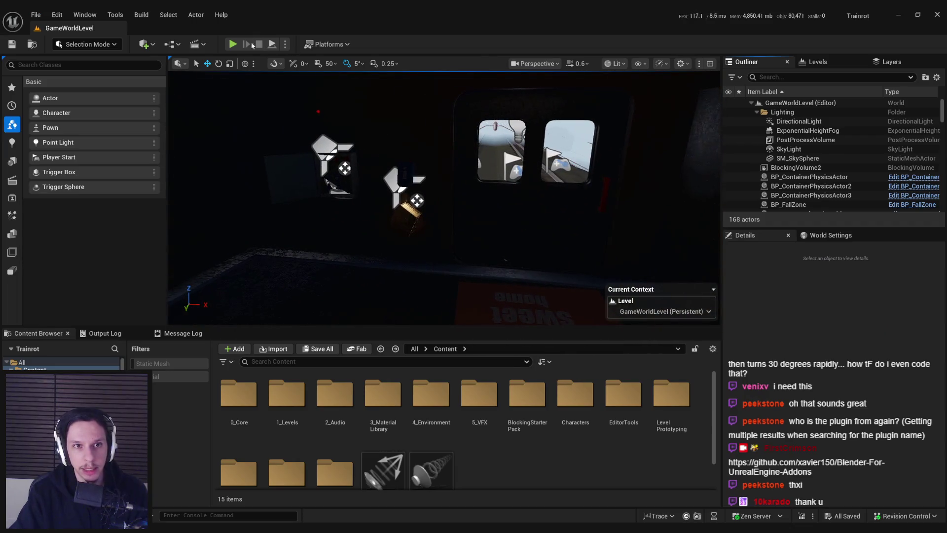
key(alt+p)
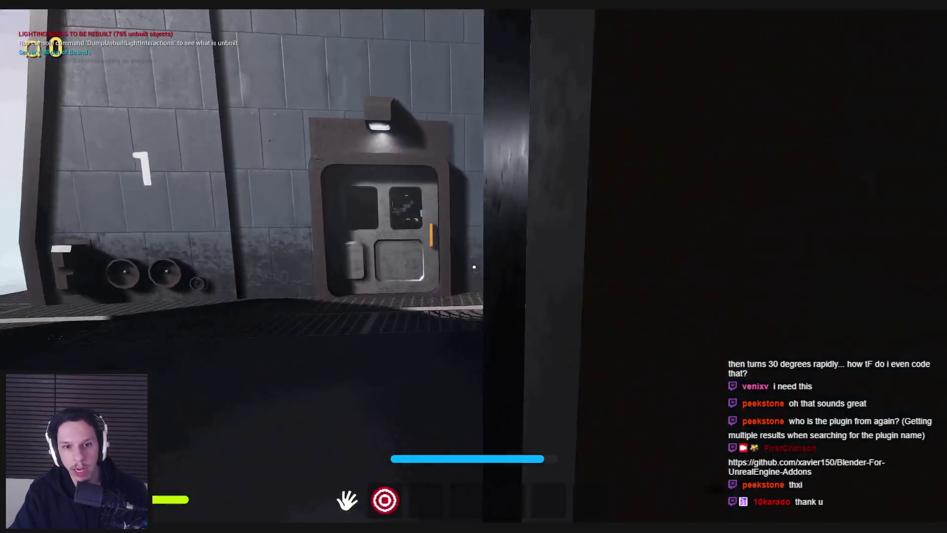
Open the library door, walk through to the bookshelves, and open the cabinet doors.
key(w)
click(474, 266)
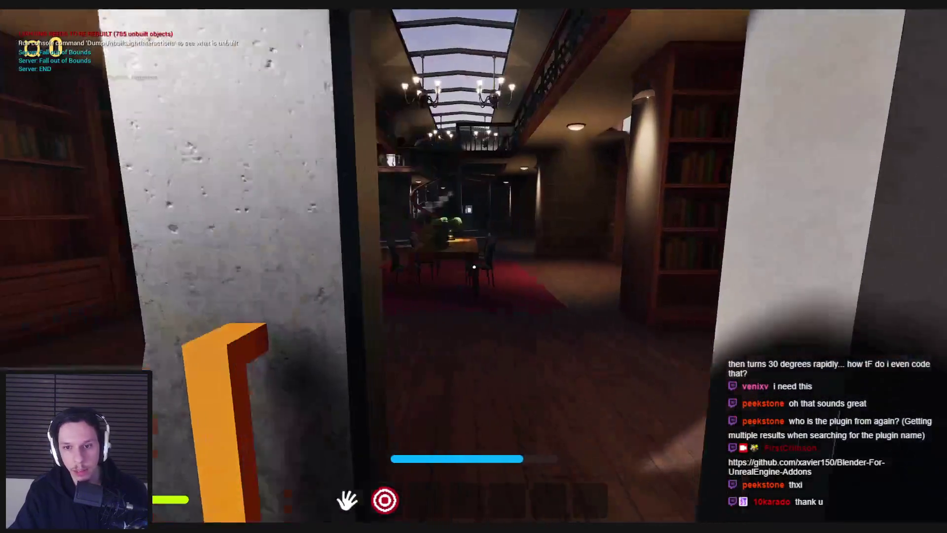
key(w)
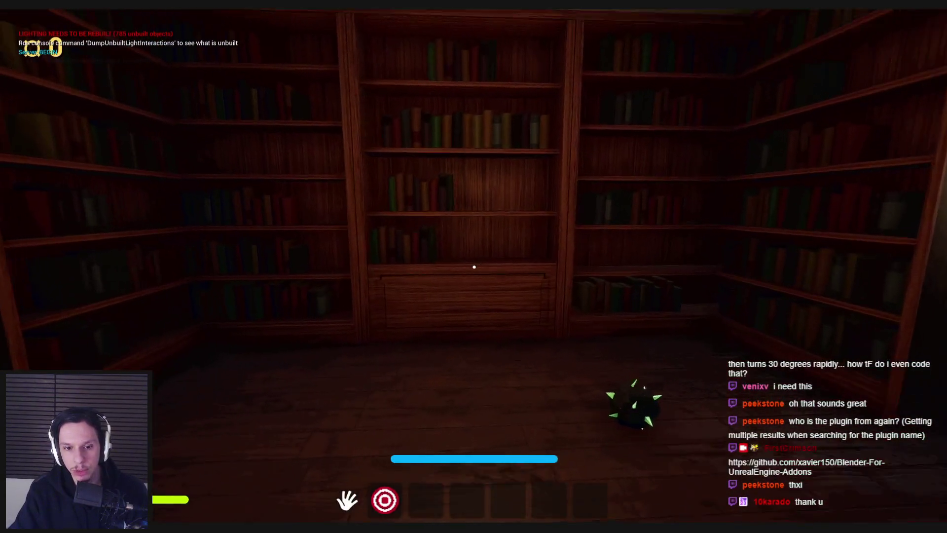
key(w)
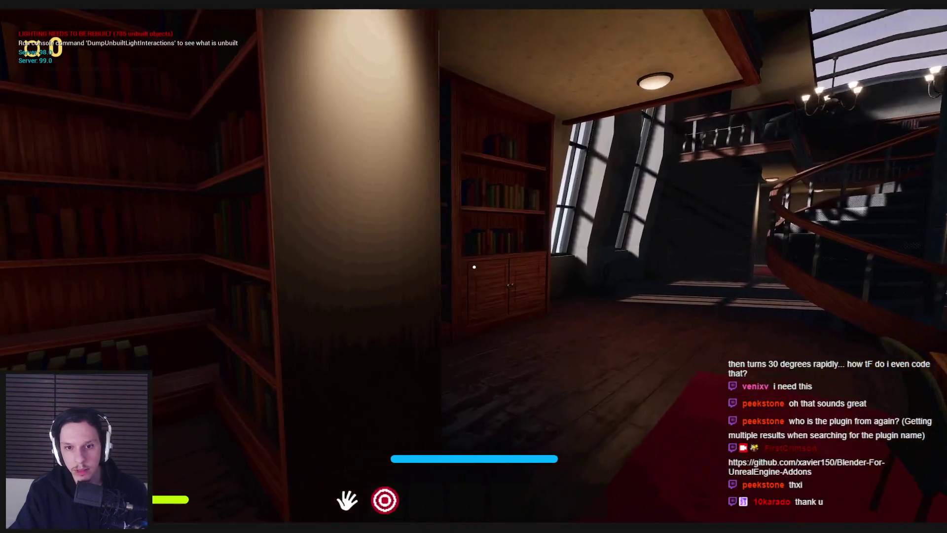
key(w)
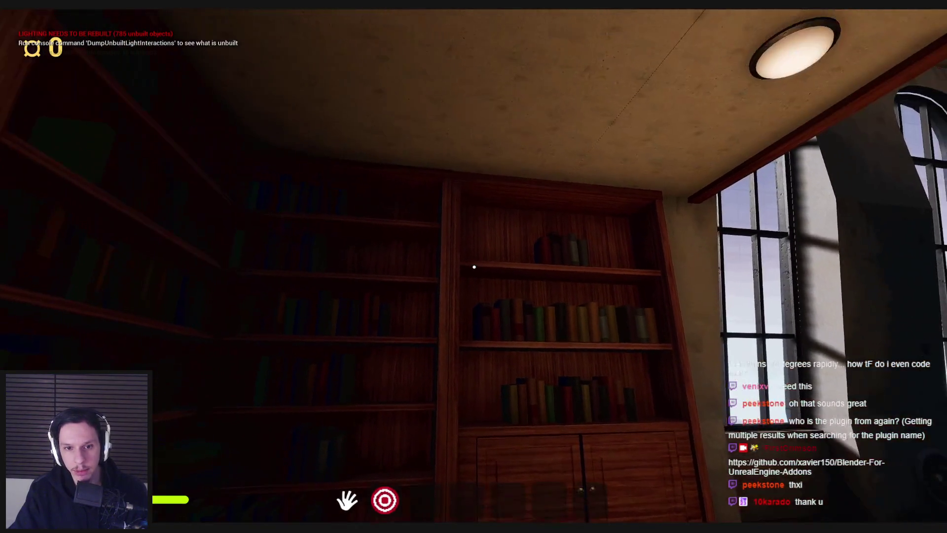
key(w)
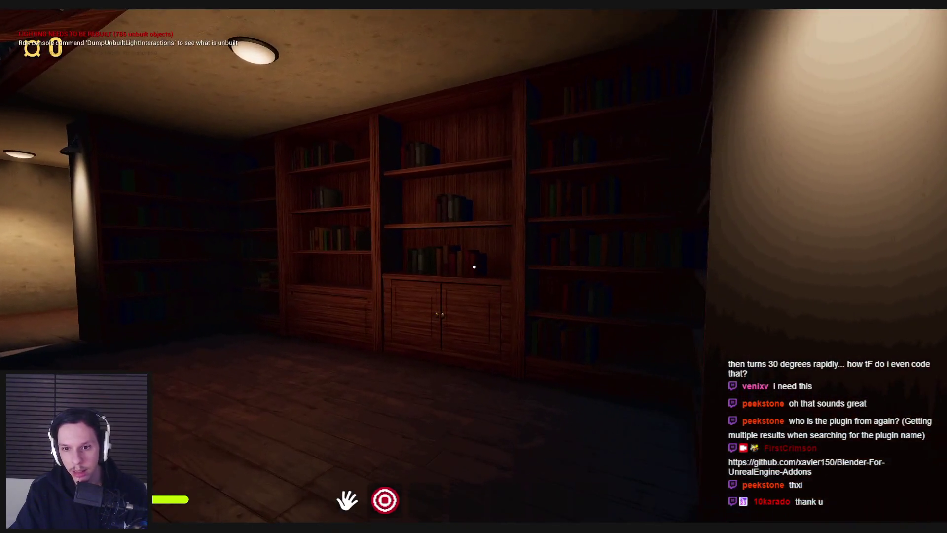
key(w)
click(474, 267)
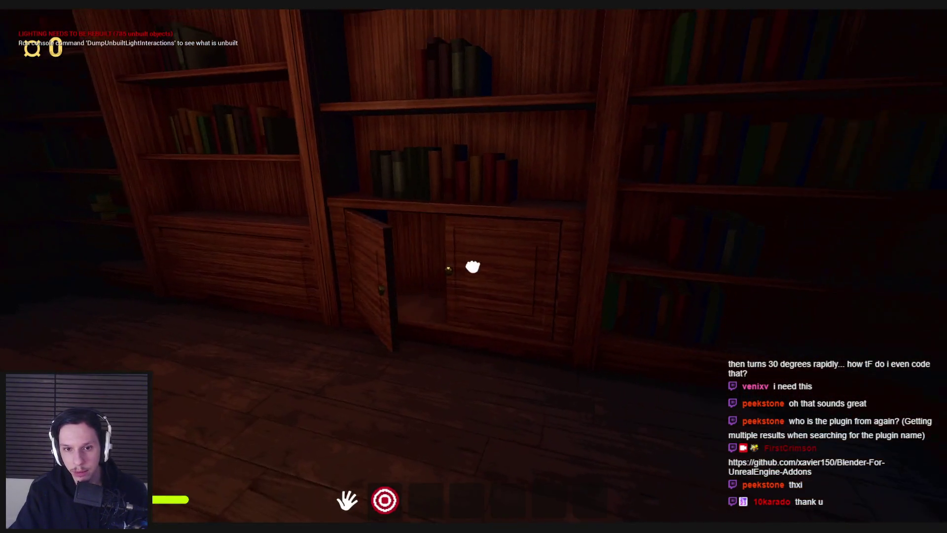
key(s)
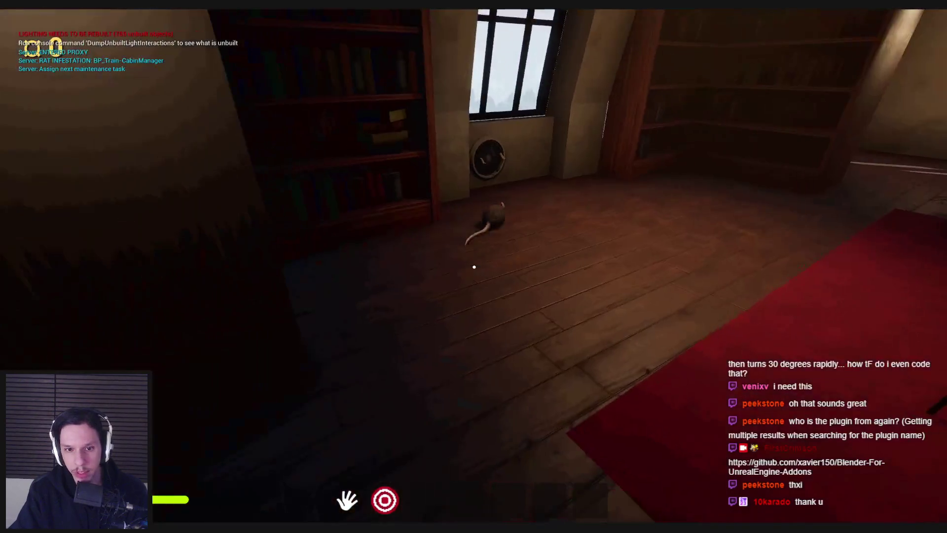
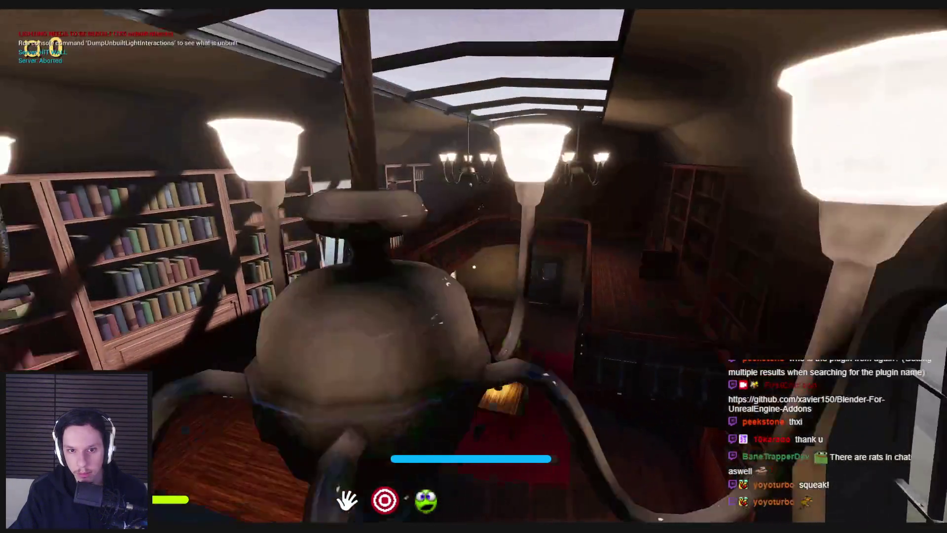
Follow the rat up the stairs, past the reading table to the dark door.
key(w)
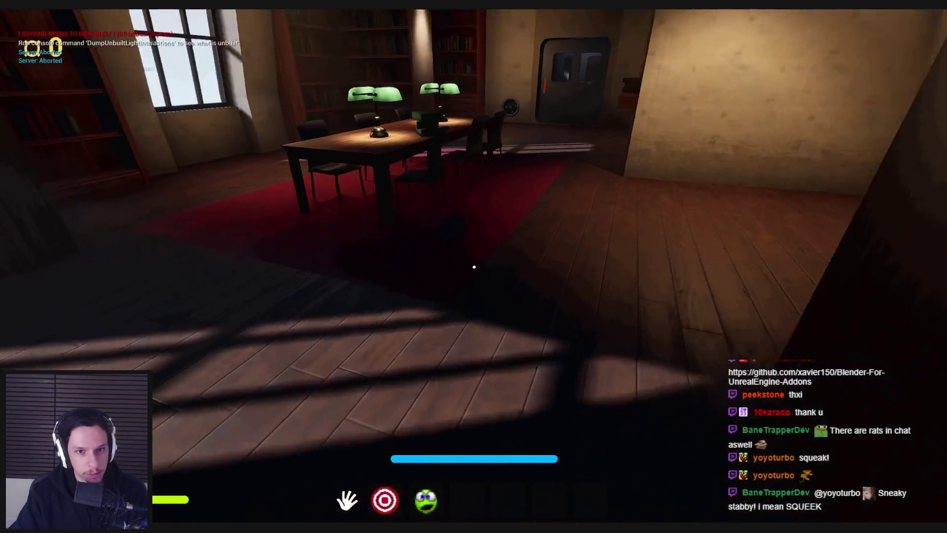
key(w)
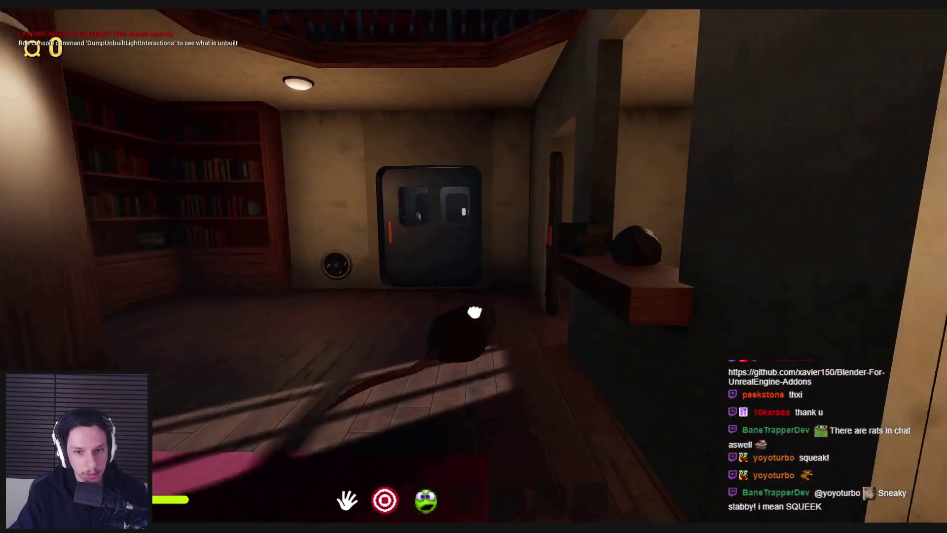
key(w)
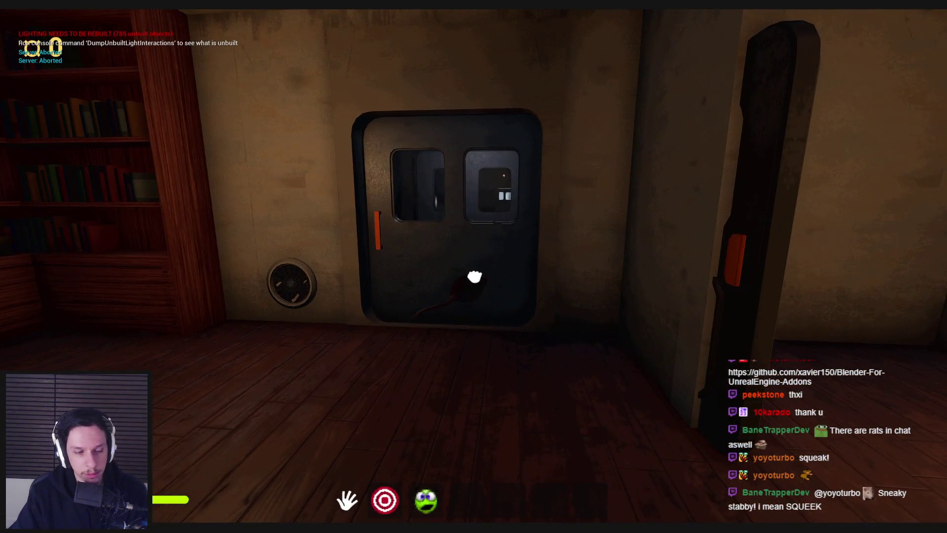
key(w)
key(w)
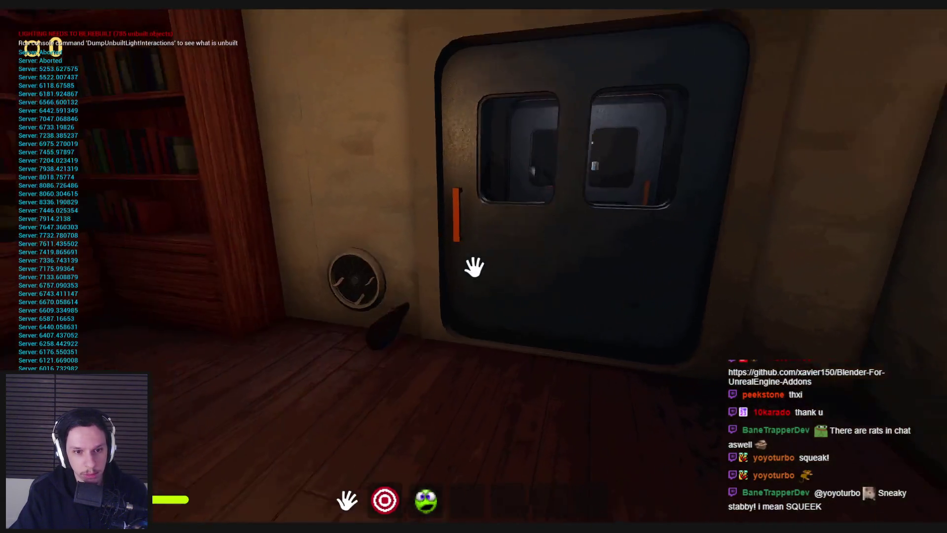
Cross back past the green-lamp desk to the bookshelf cabinet and swing its door open.
key(w)
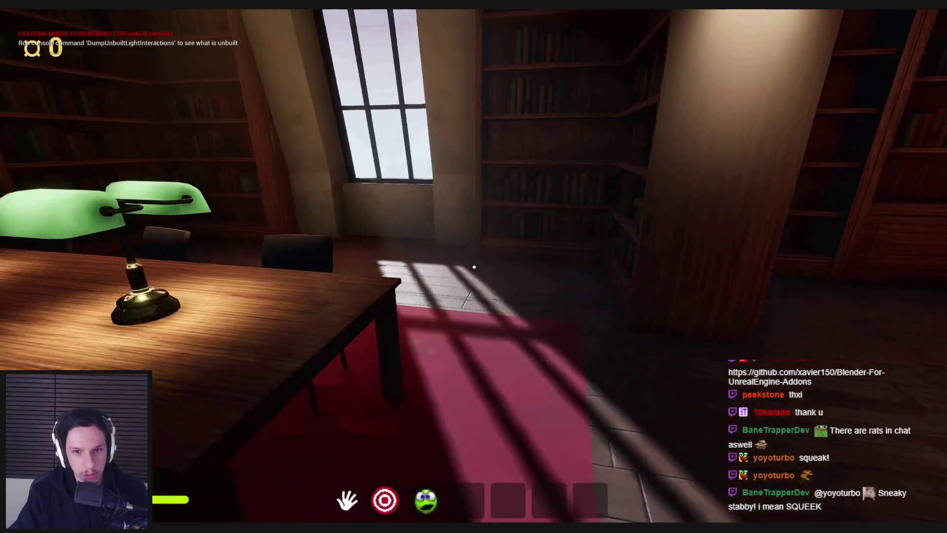
key(w)
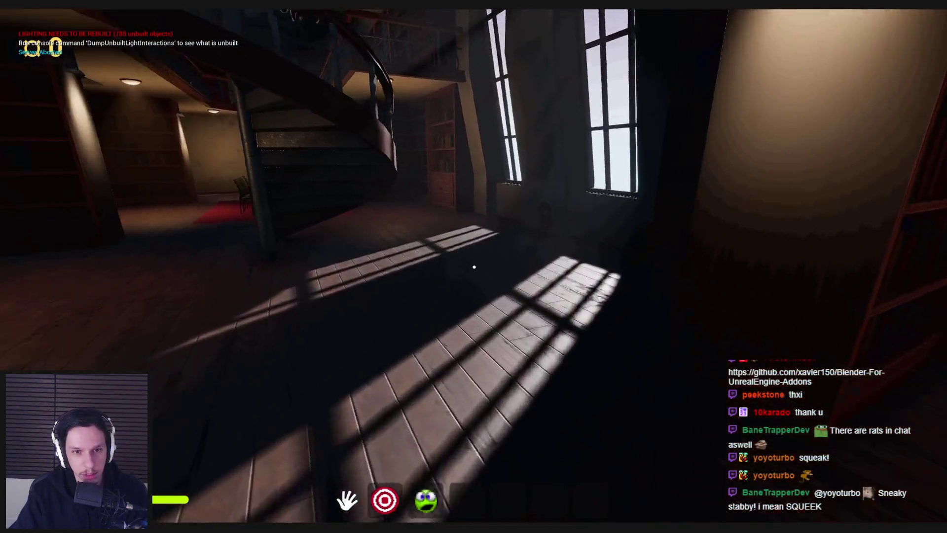
key(w)
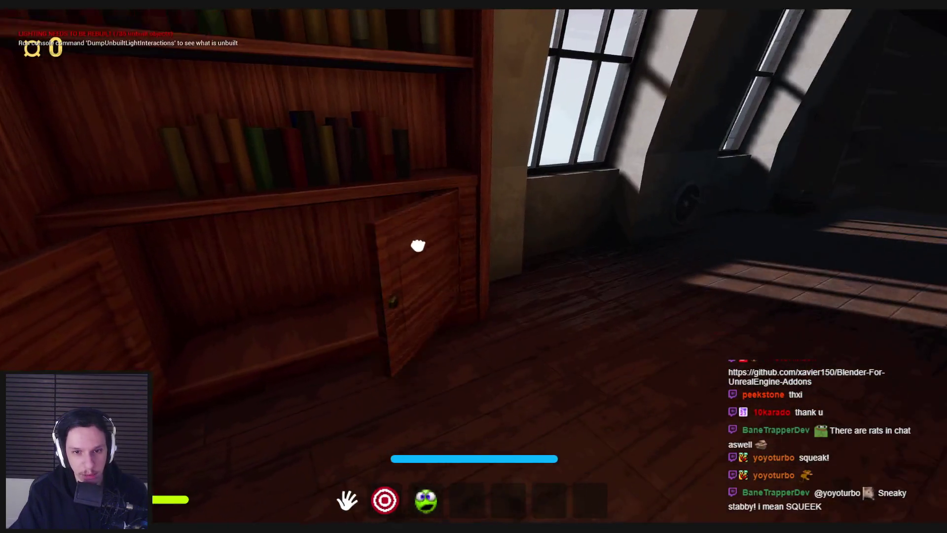
drag(417, 245, 474, 267)
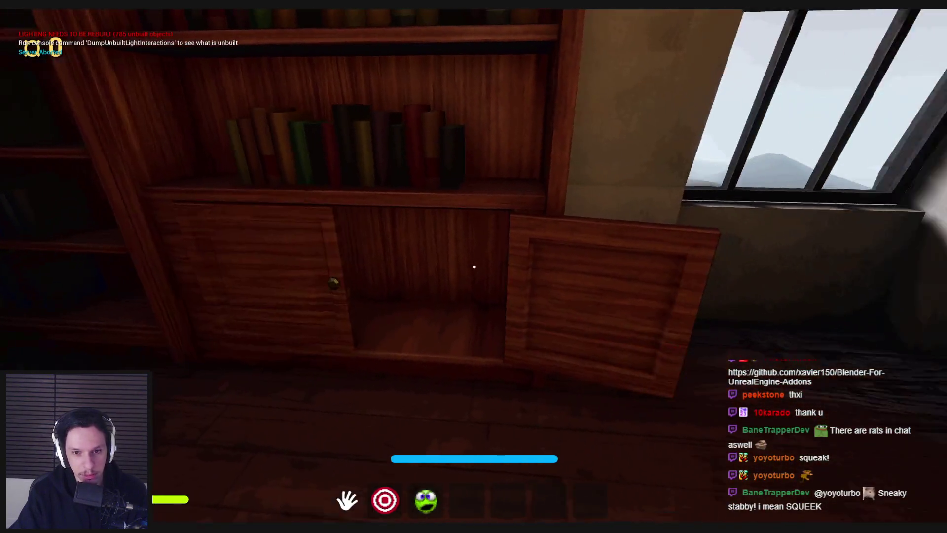
Step in and out of the dark bookshelf cabinet several times, ending back out facing the shelves.
key(w)
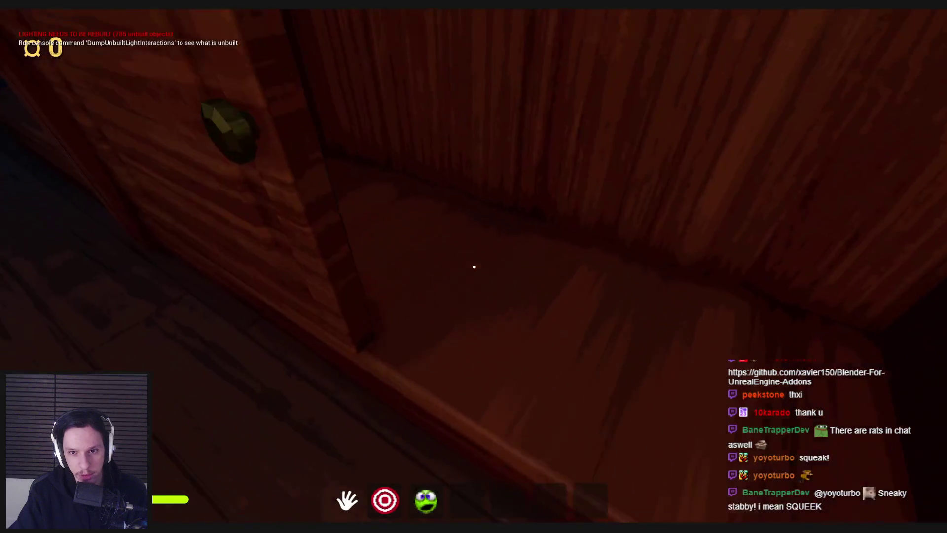
key(s)
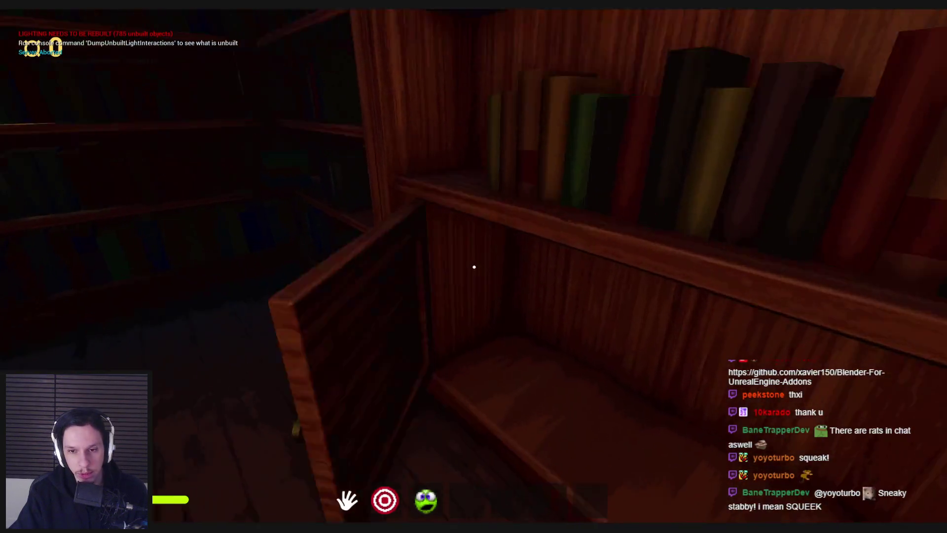
key(w)
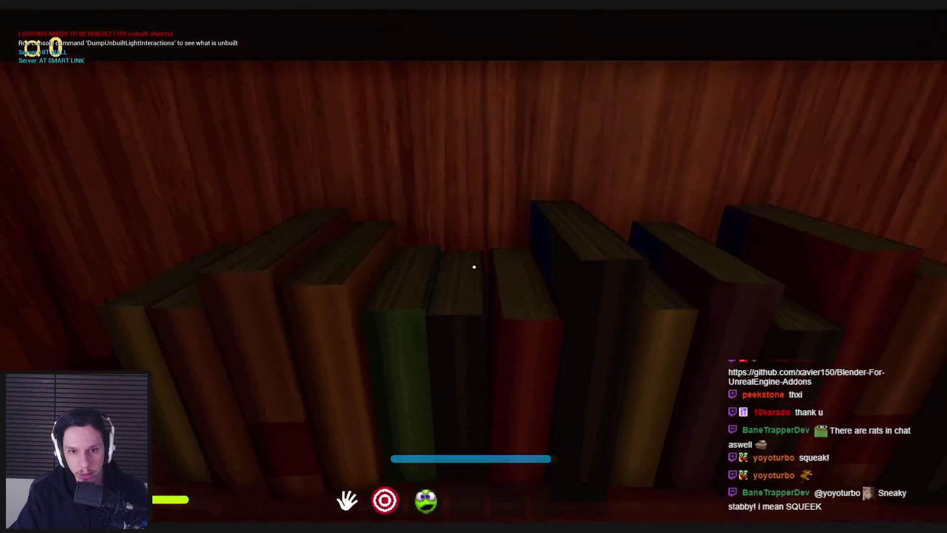
key(s)
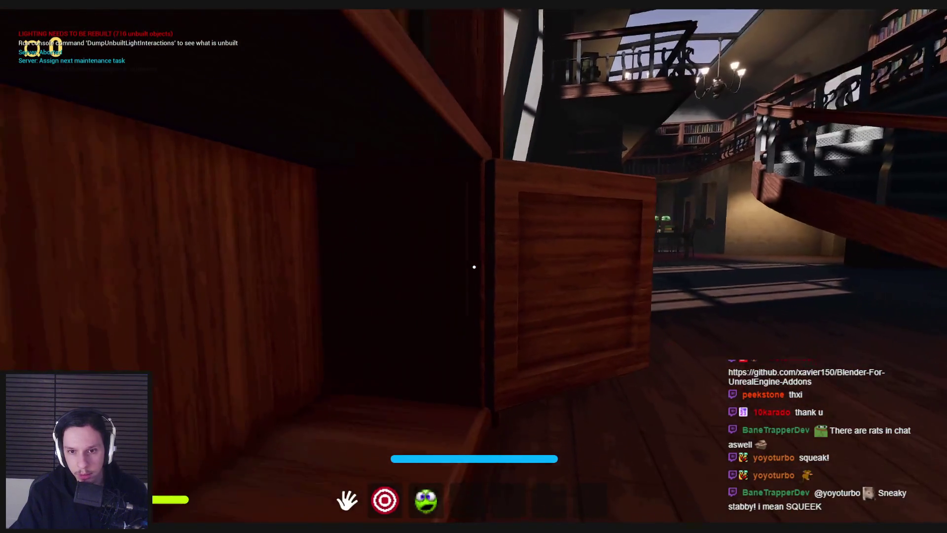
key(w)
key(s)
key(w)
key(s)
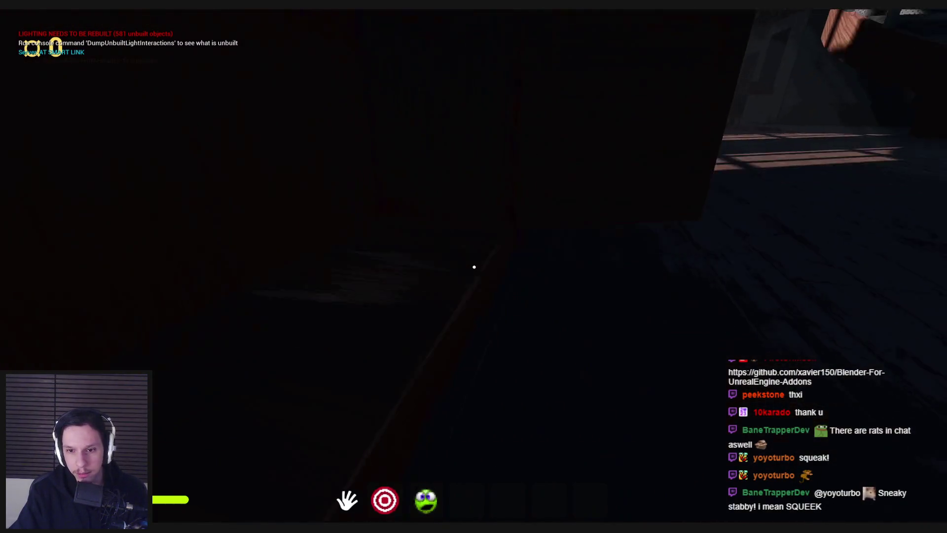
key(w)
key(s)
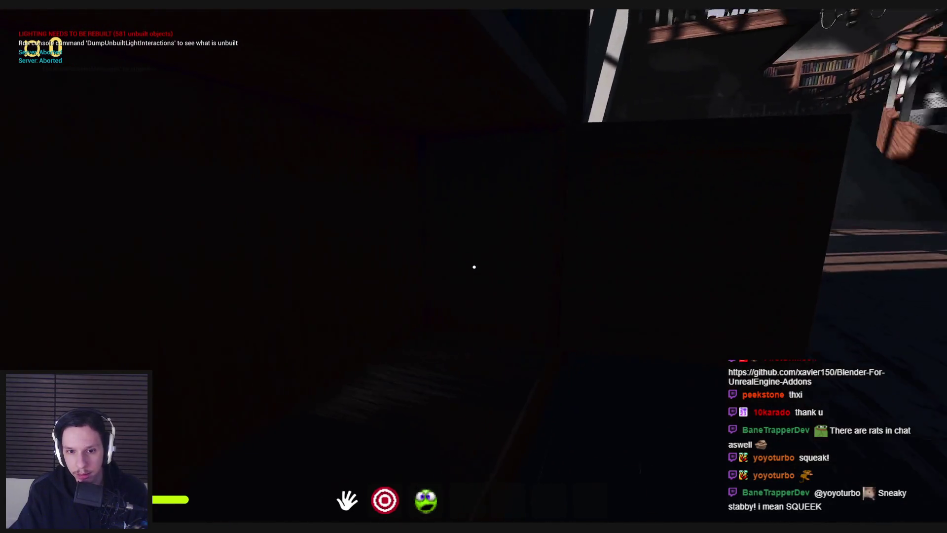
key(w)
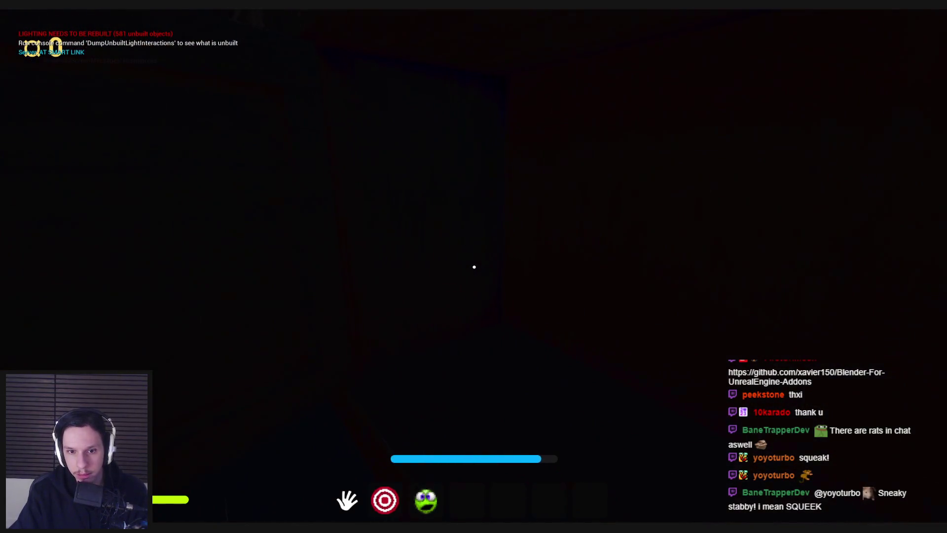
key(s)
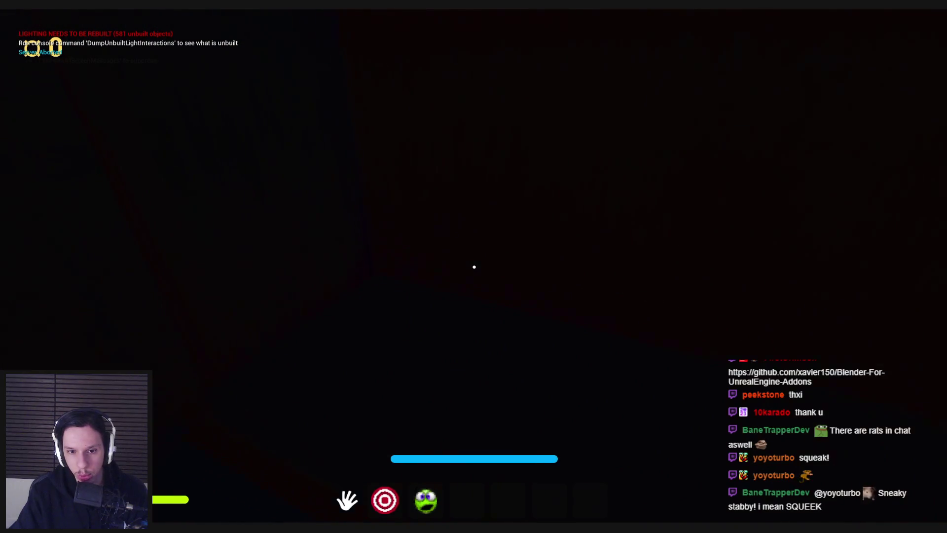
Toggle the flashlight on, off and on again to light the cabinet.
key(2)
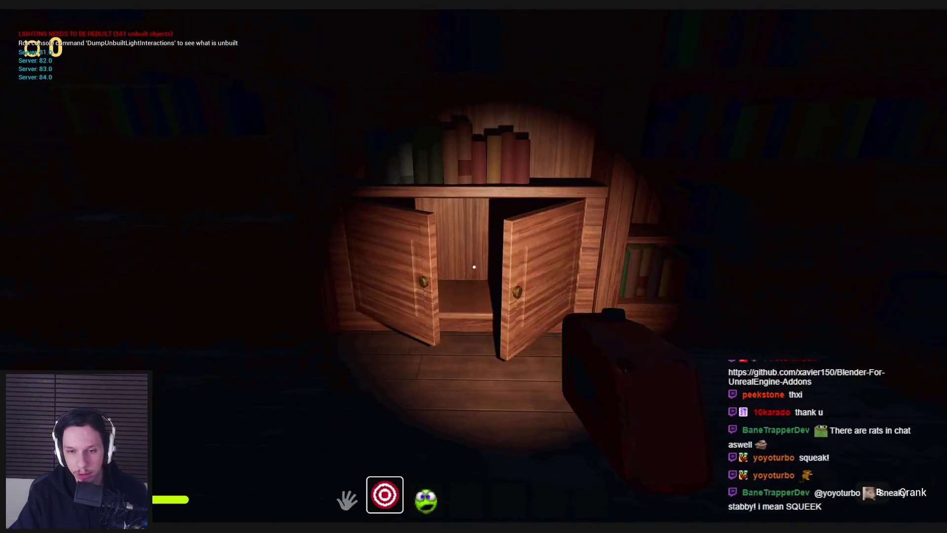
key(2)
key(2)
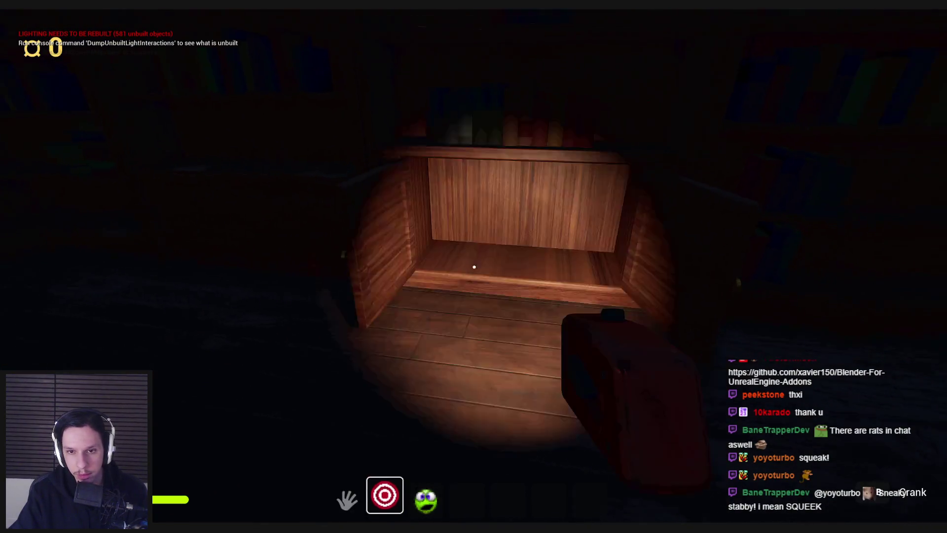
key(2)
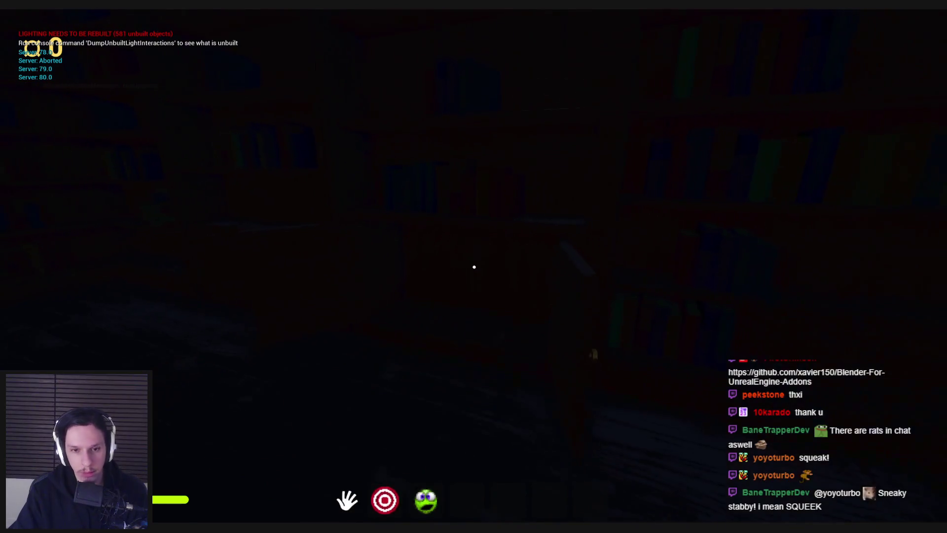
Run the show collision console command and move around the cabinet to inspect it.
key(grave)
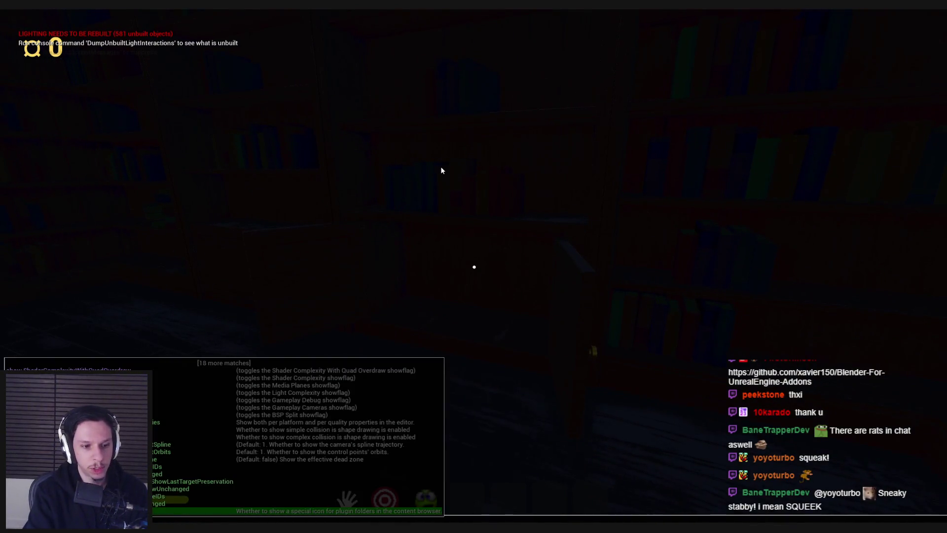
key(Return)
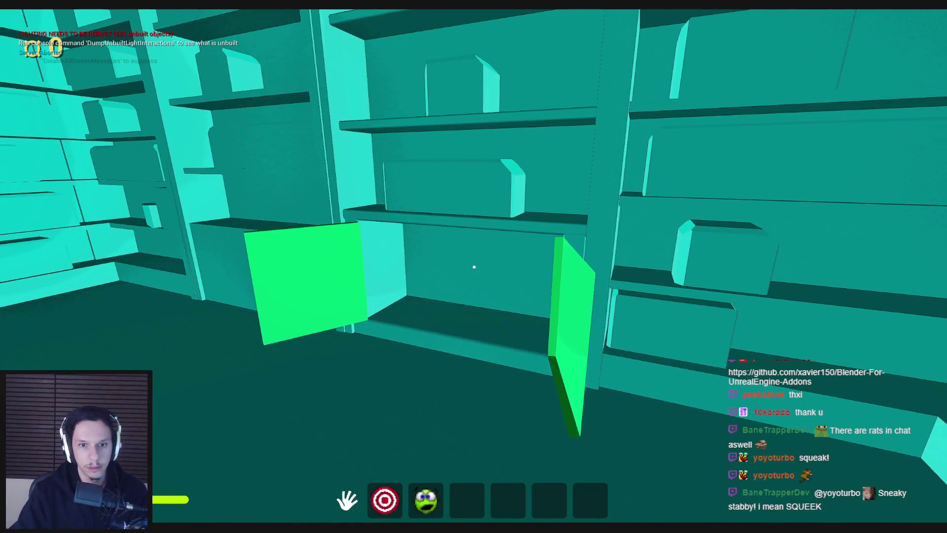
key(w)
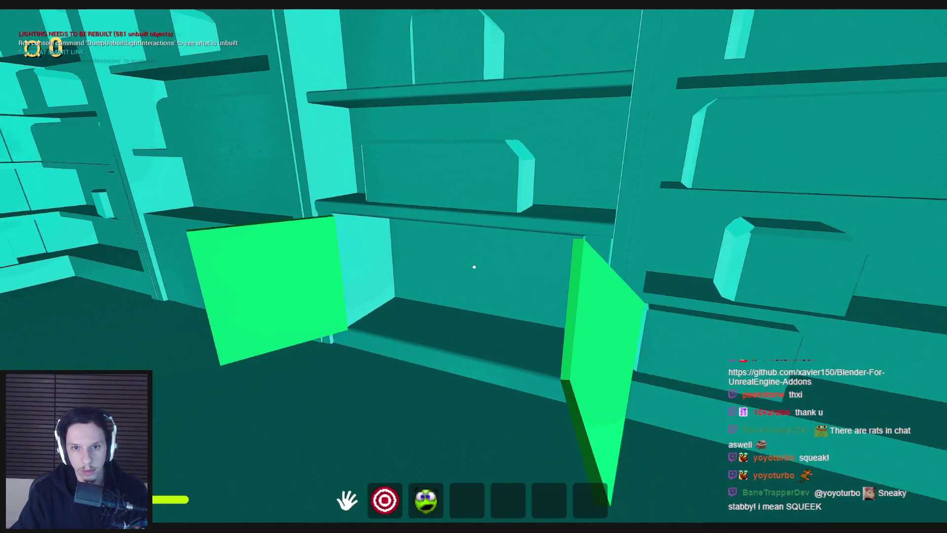
key(s)
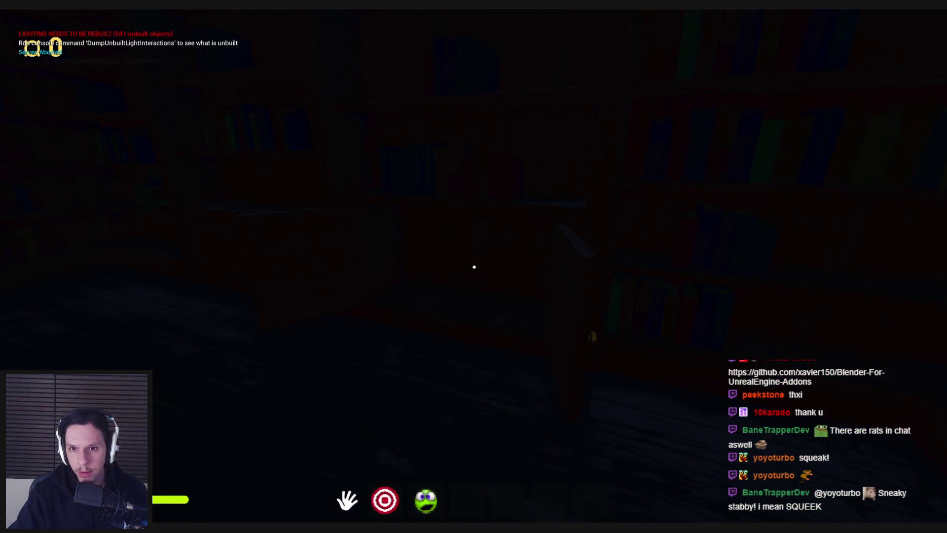
key(s)
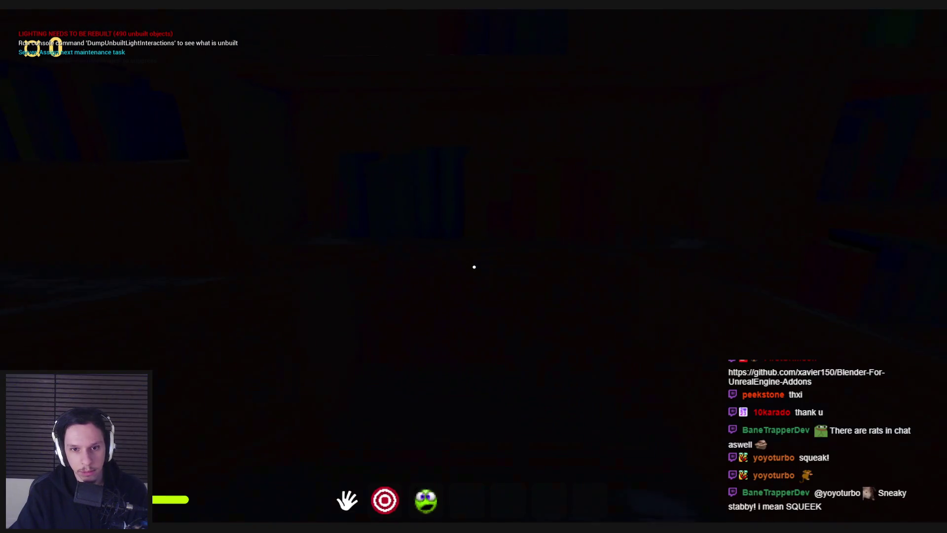
click(474, 267)
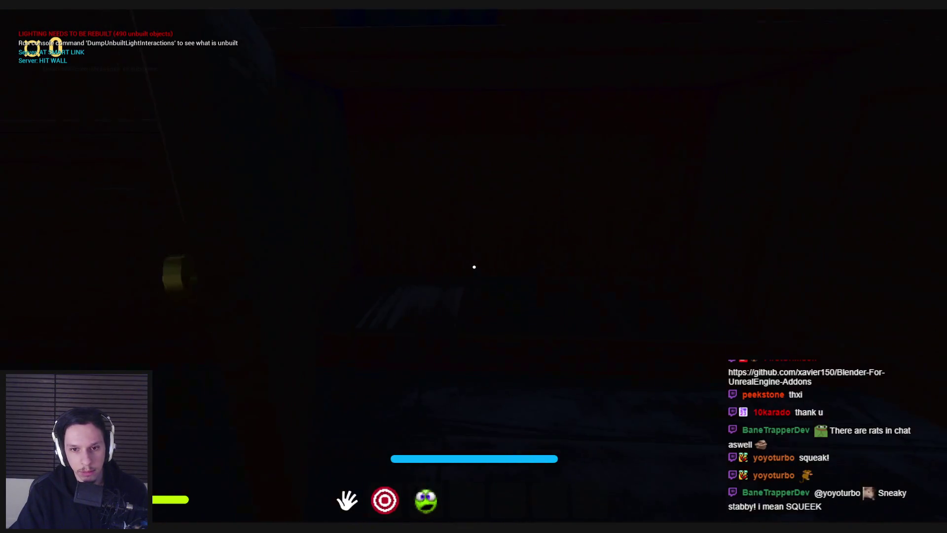
key(w)
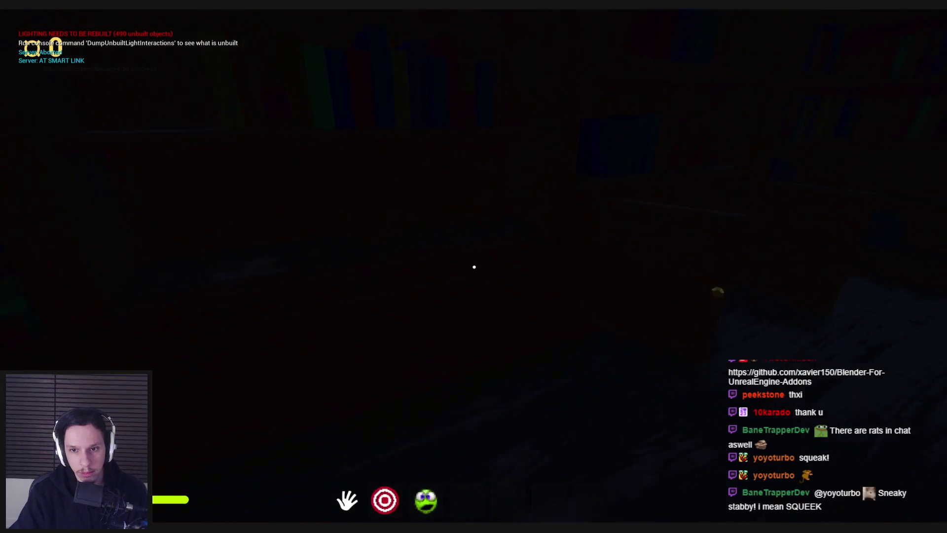
Toggle the flashlight, then re-enter the collision view command by typing 'coll' in the console.
key(2)
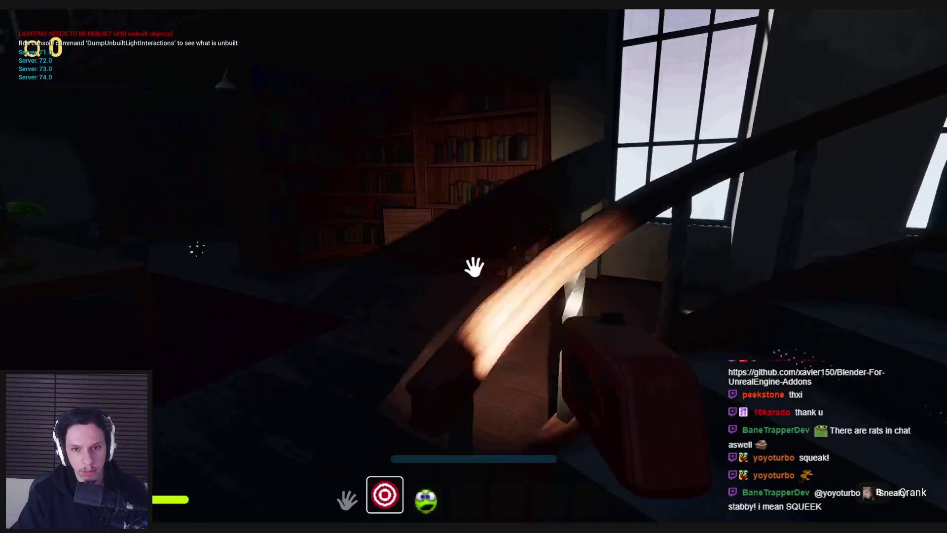
key(2)
key(Return)
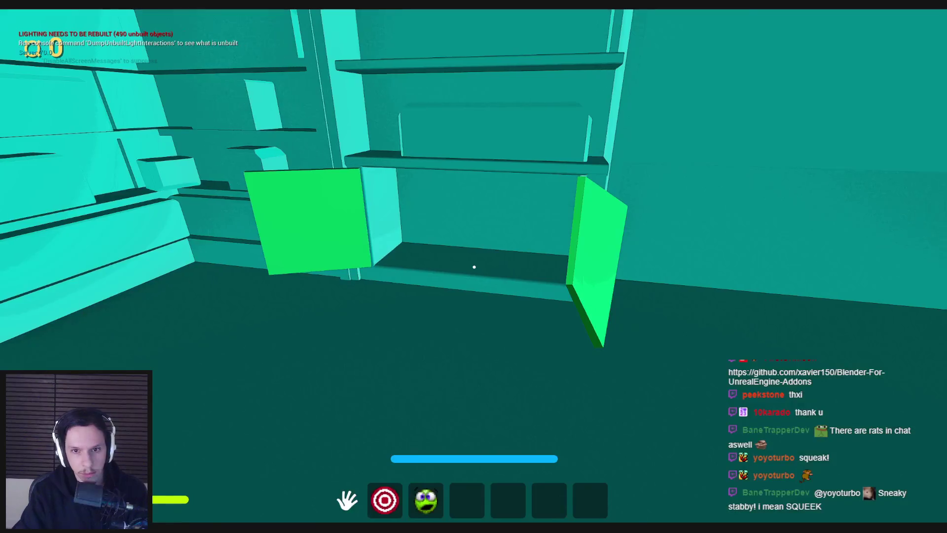
key(grave)
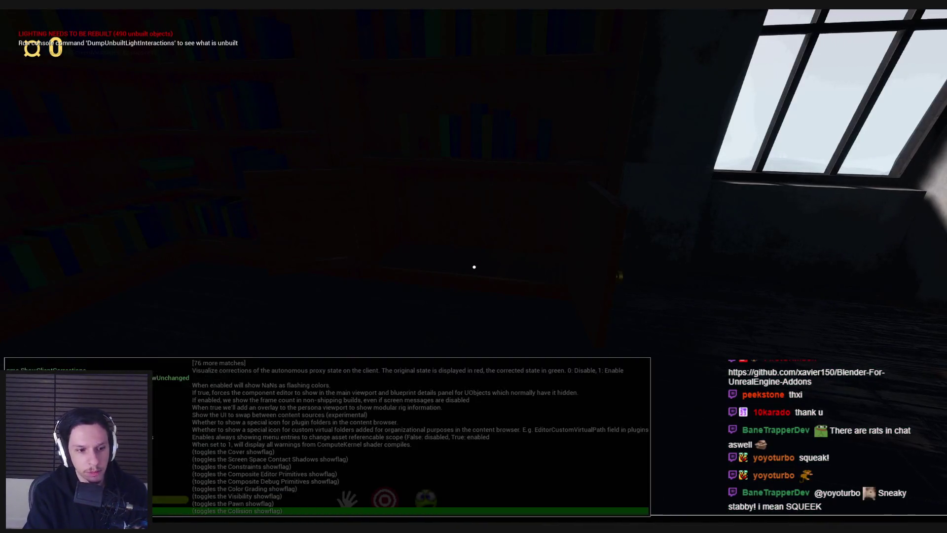
key(Return)
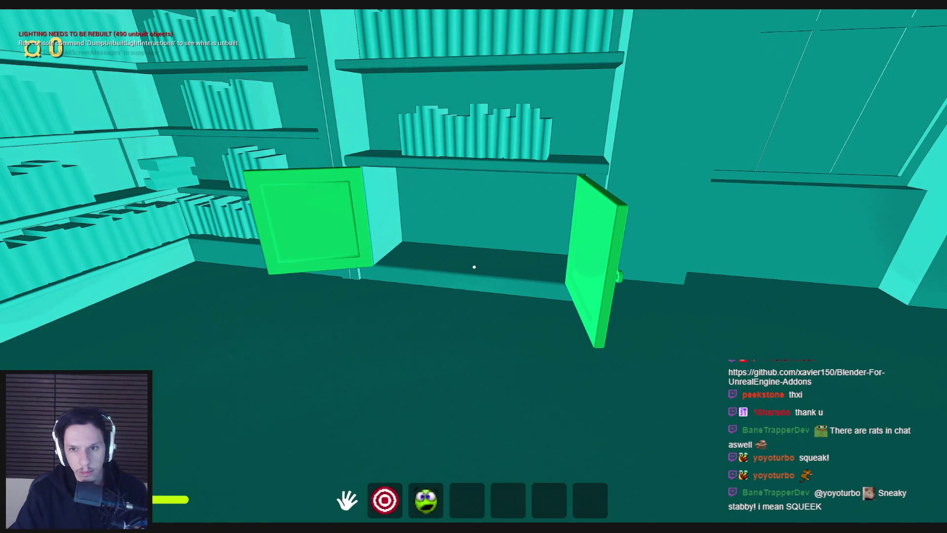
key(grave)
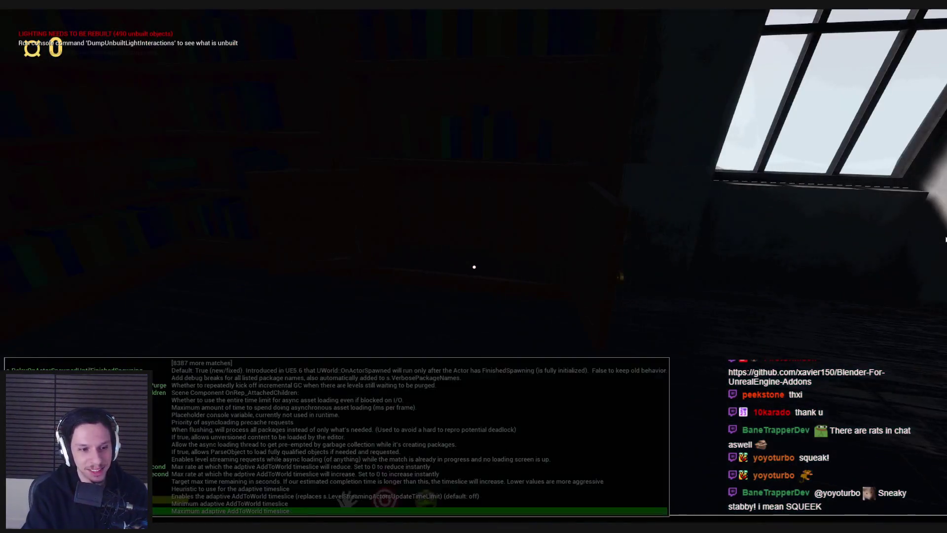
text(coll)
key(Return)
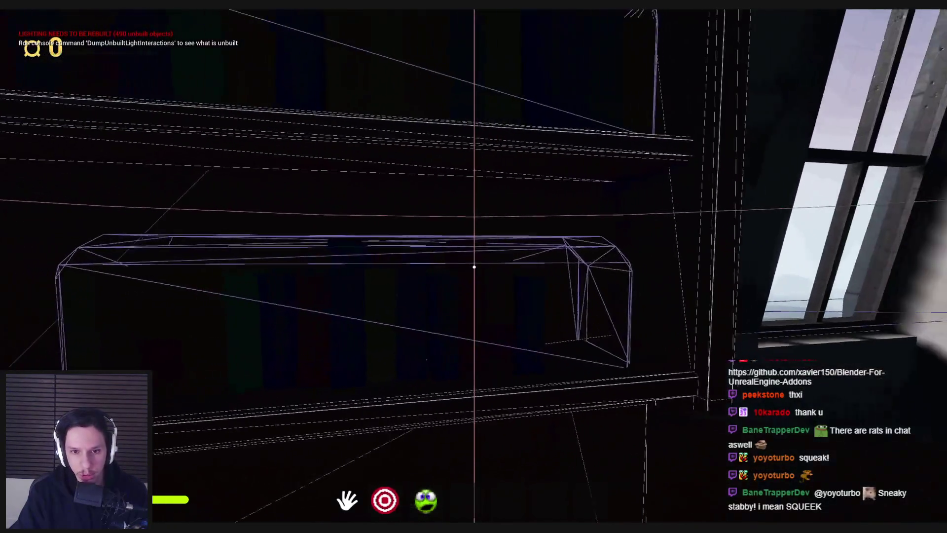
Walk back and forth in front of the shelving unit to inspect its collision shapes.
key(s)
key(w)
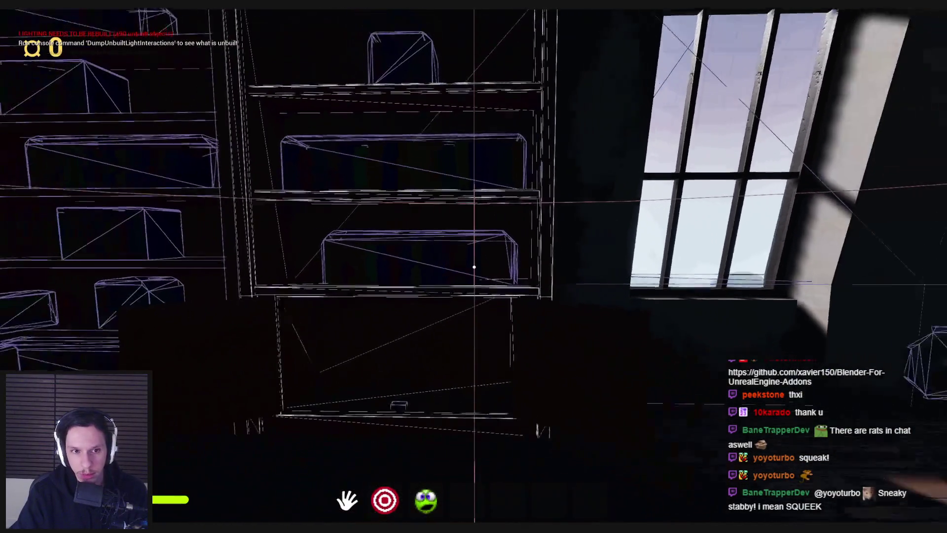
key(s)
key(w)
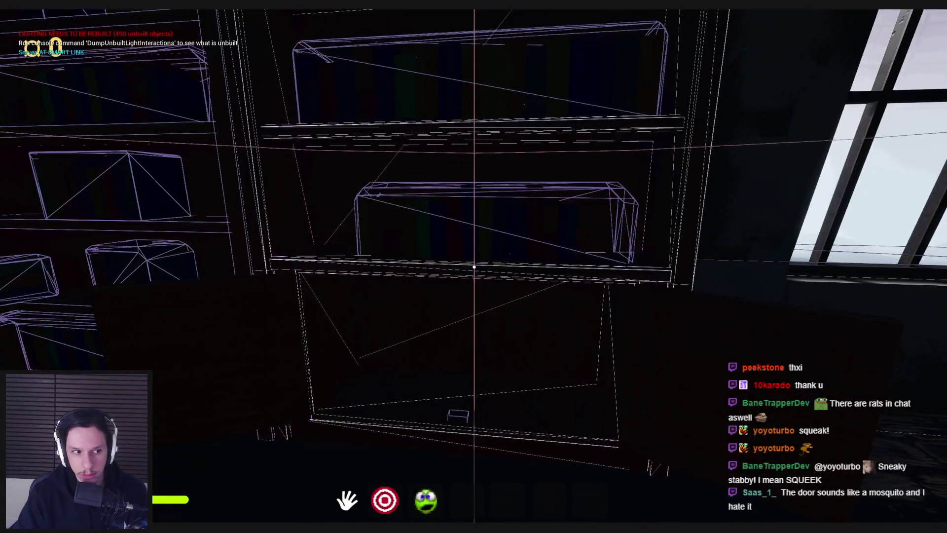
mouse_move(474, 266)
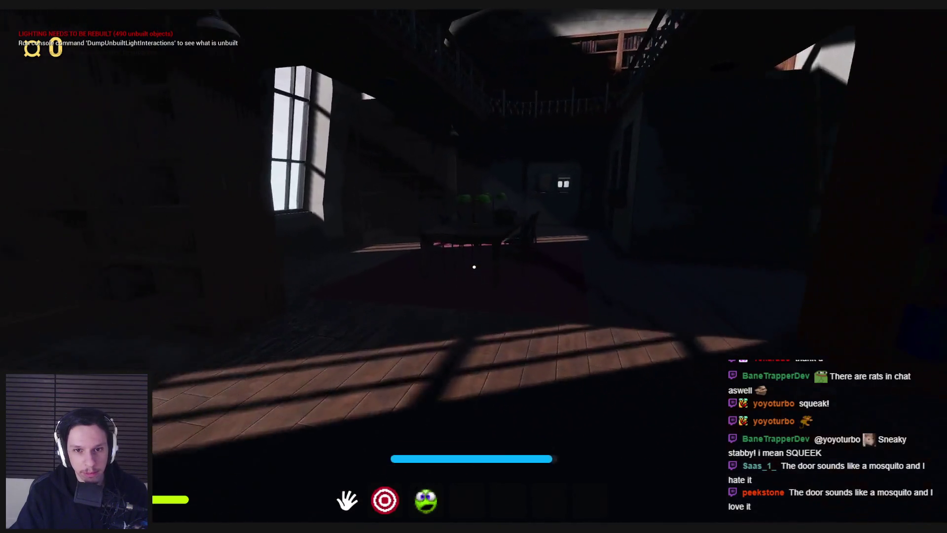
Go through the windowed door into the red-carpeted car and pick up the air horn.
key(w)
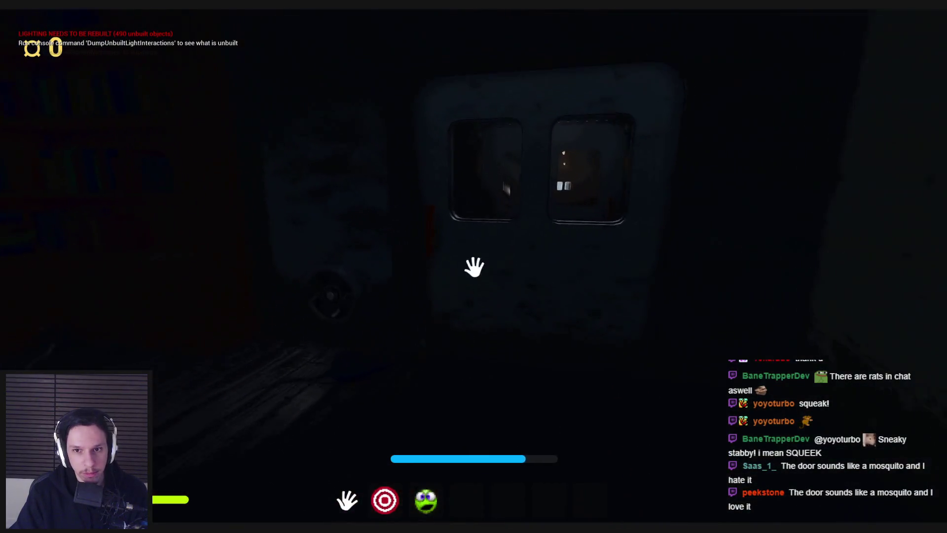
click(474, 266)
key(w)
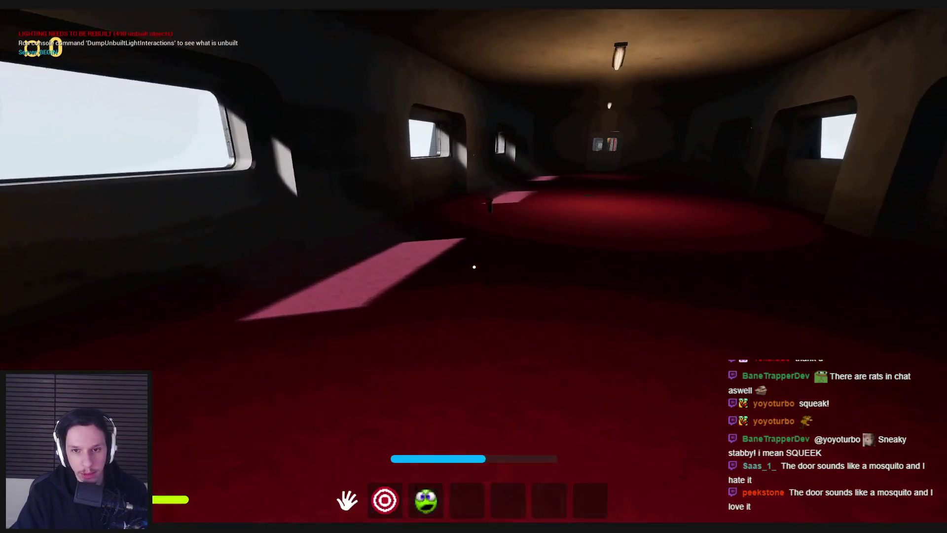
key(w)
click(474, 267)
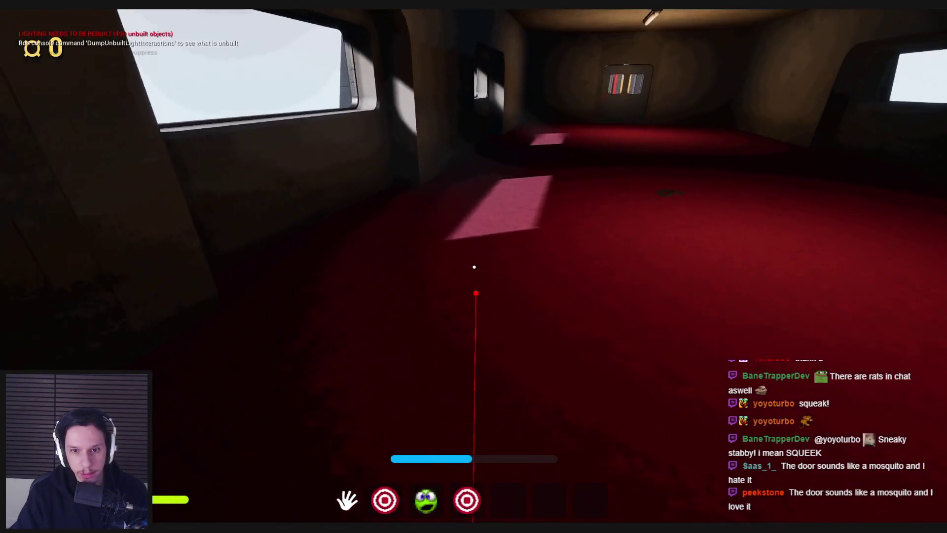
Exit to the container yard, put away the air horn and pick up the rubber duck.
key(w)
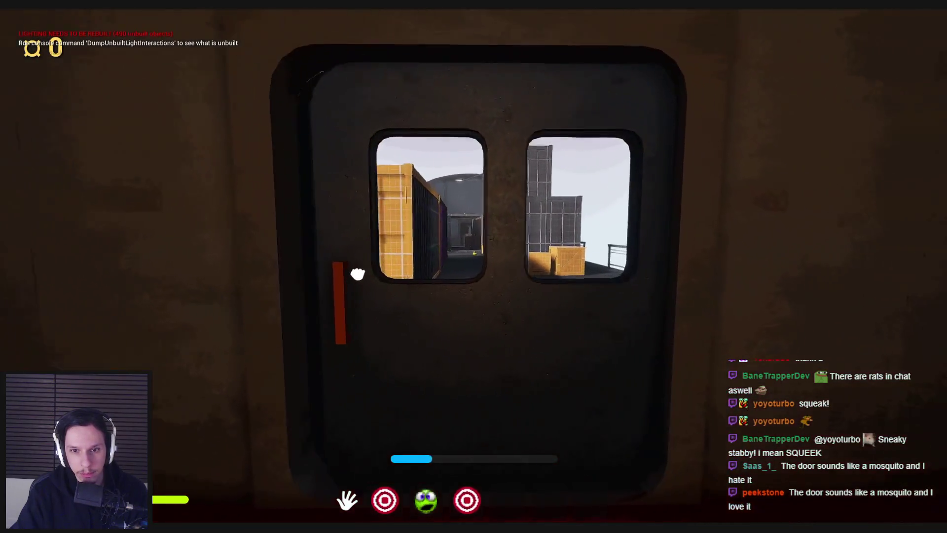
click(474, 267)
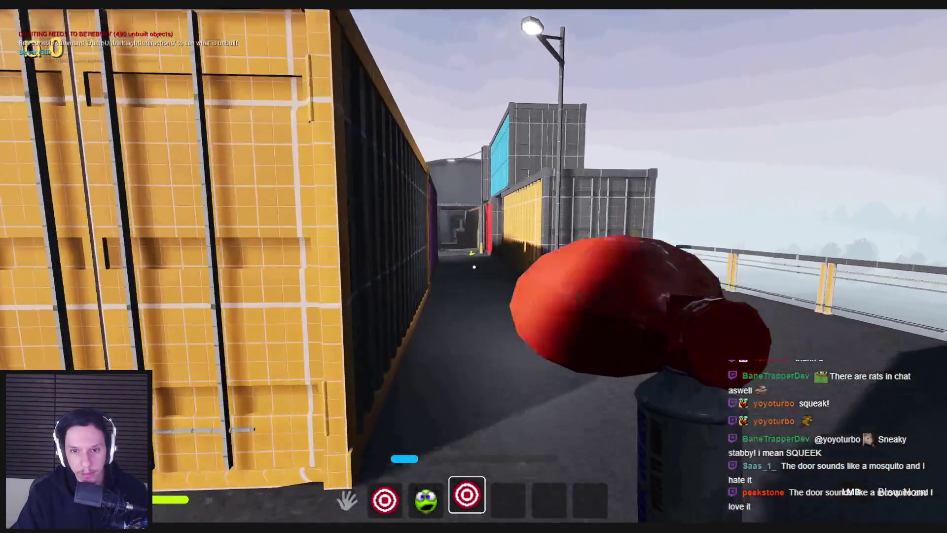
key(w)
key(4)
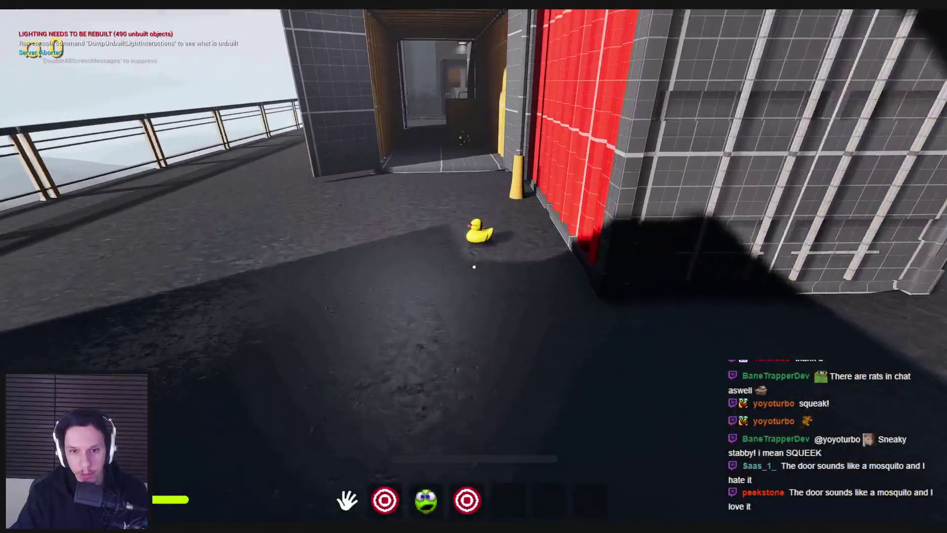
click(474, 267)
Walk down the container corridor and through the container door into the wooden storage car.
key(w)
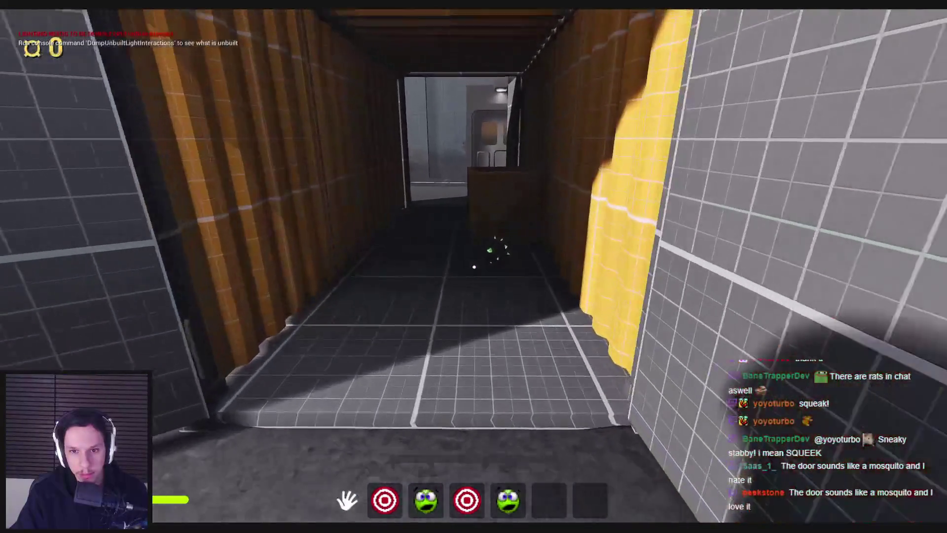
key(w)
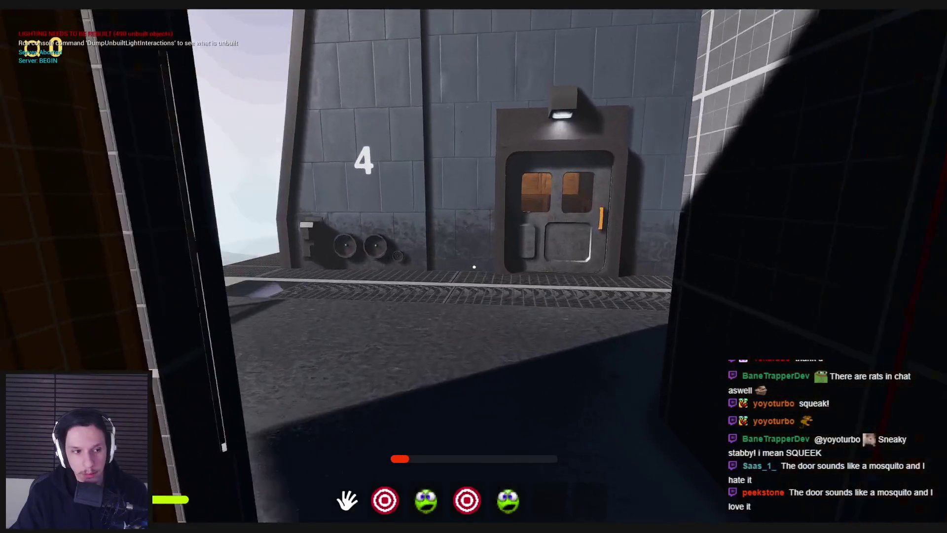
key(w)
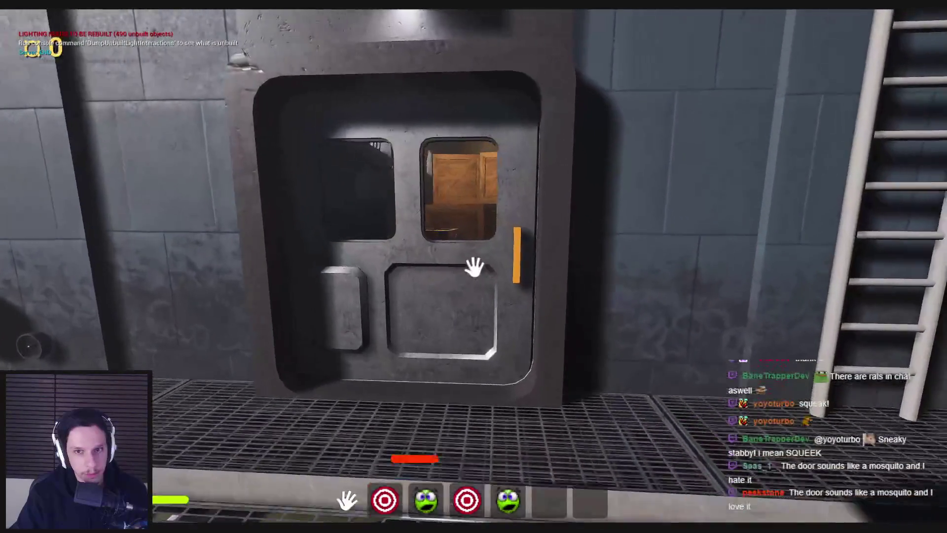
click(474, 267)
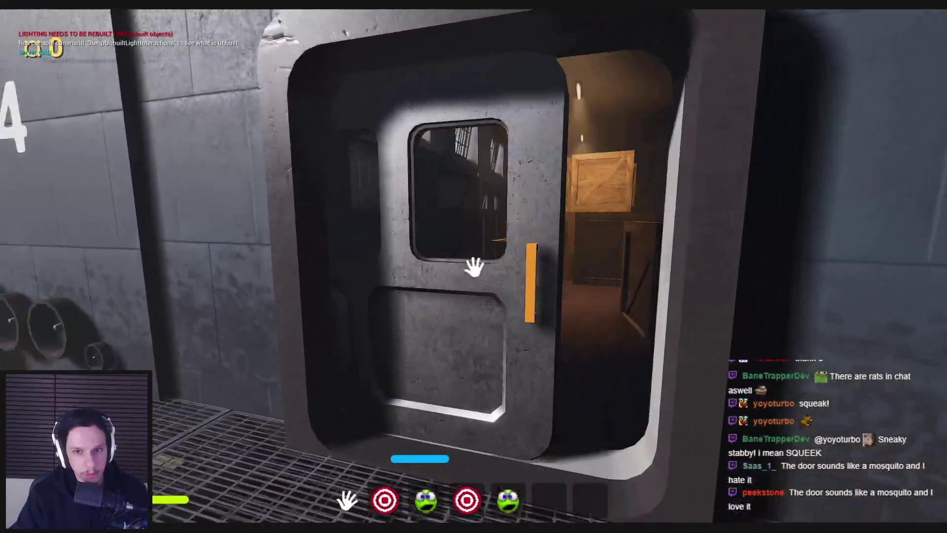
key(w)
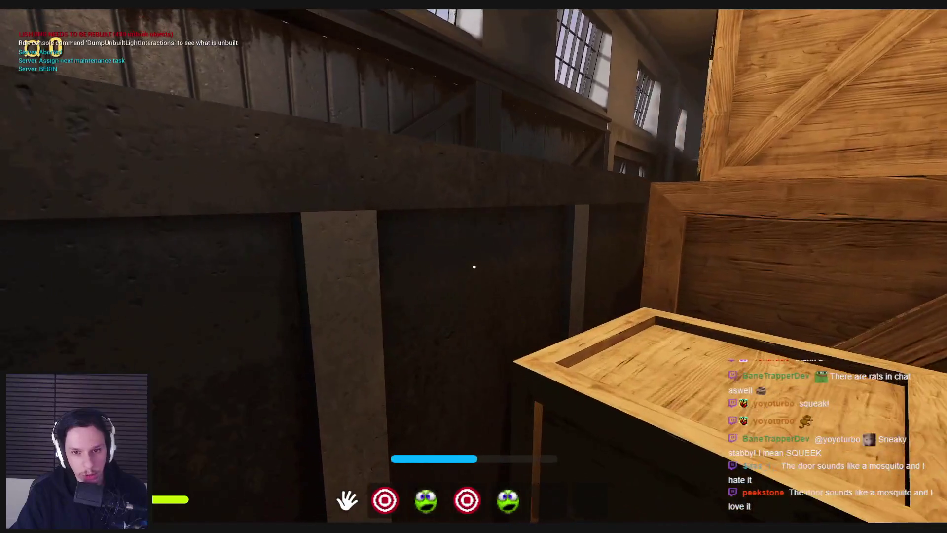
Continue along the warehouse aisle past the crates and through the door to the grated corridor.
key(w)
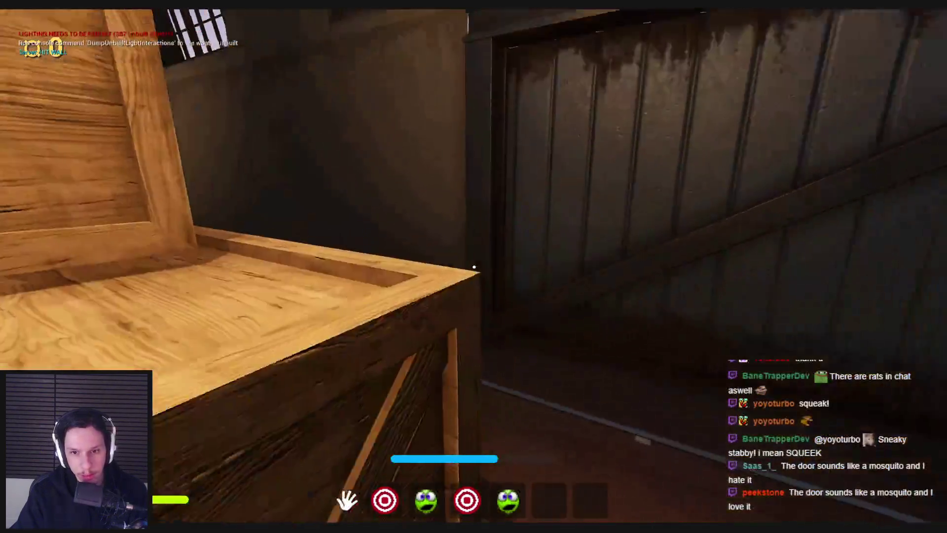
key(w)
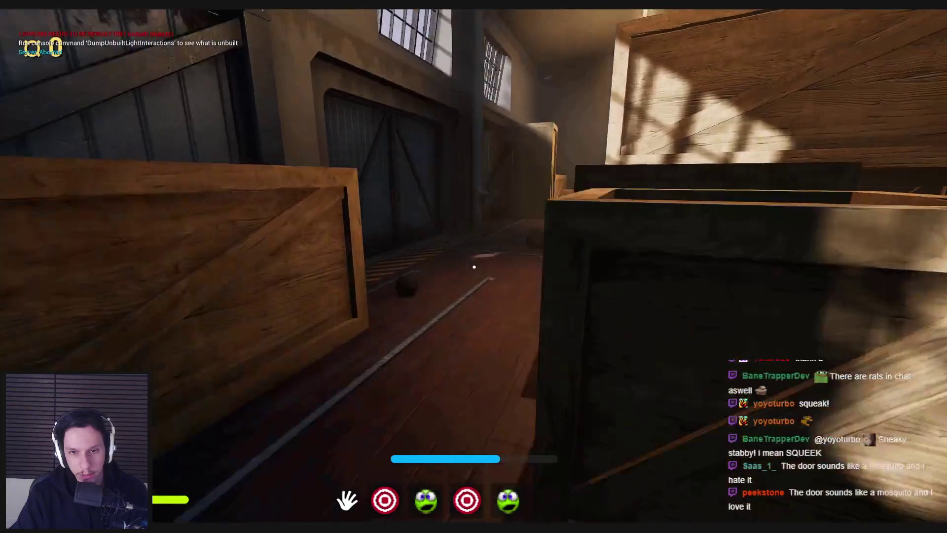
key(w)
key(w)
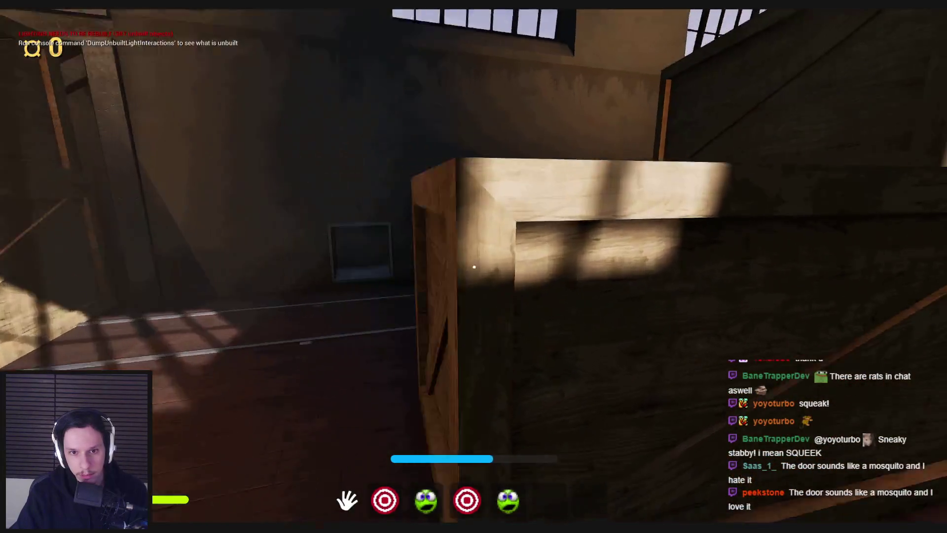
key(w)
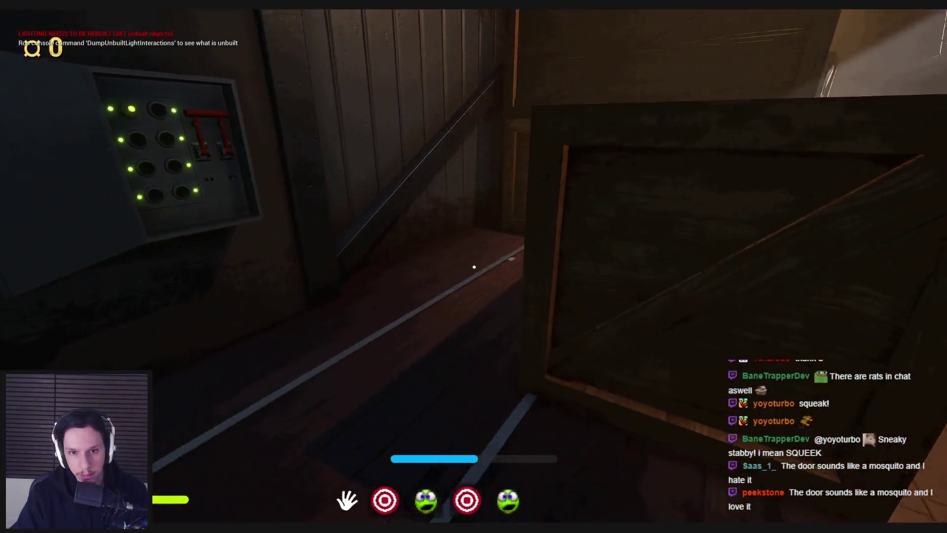
click(474, 266)
key(w)
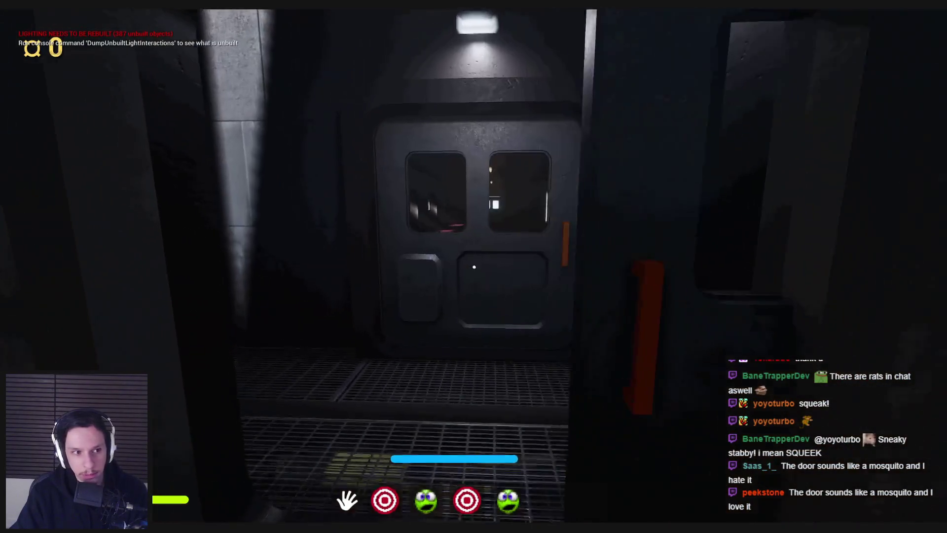
Enter the red-carpeted car, grab the item off the floor, and return down the warehouse aisle.
click(474, 267)
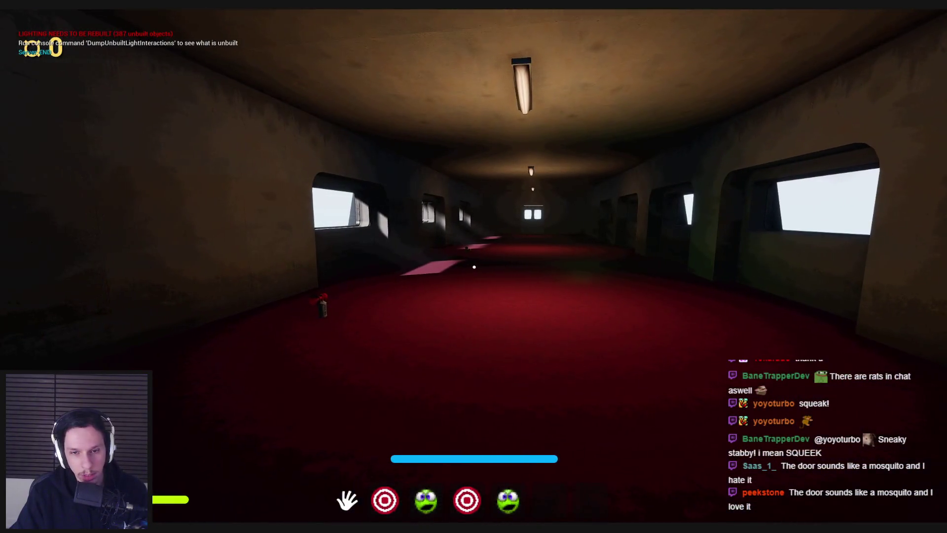
key(w)
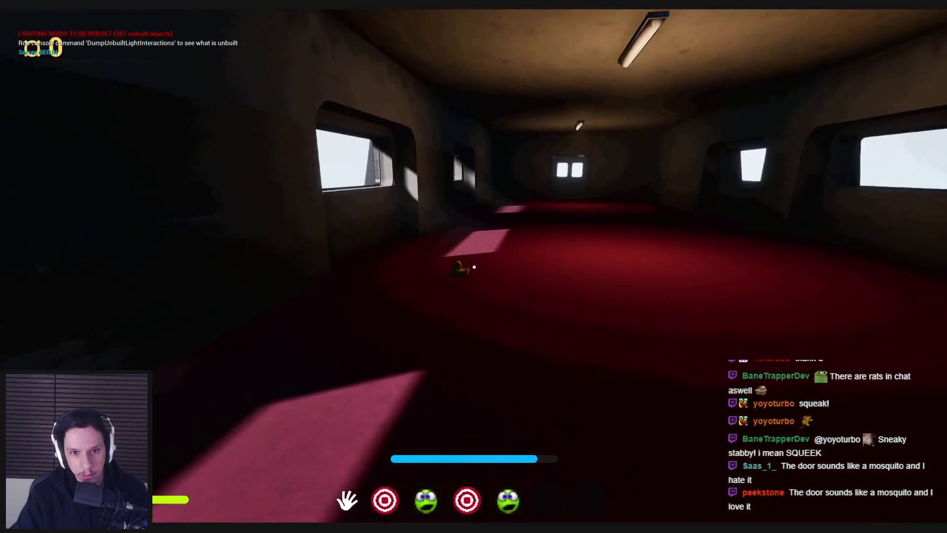
click(473, 266)
key(w)
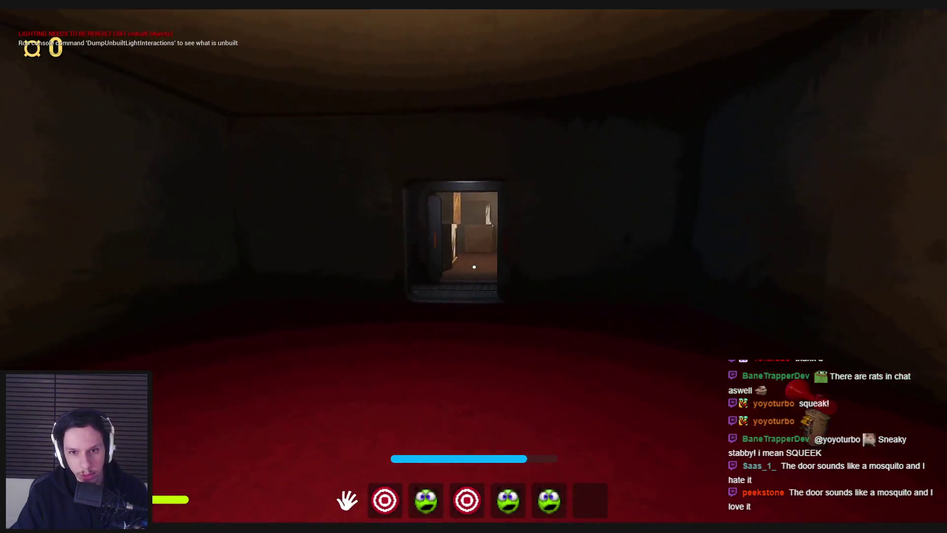
key(w)
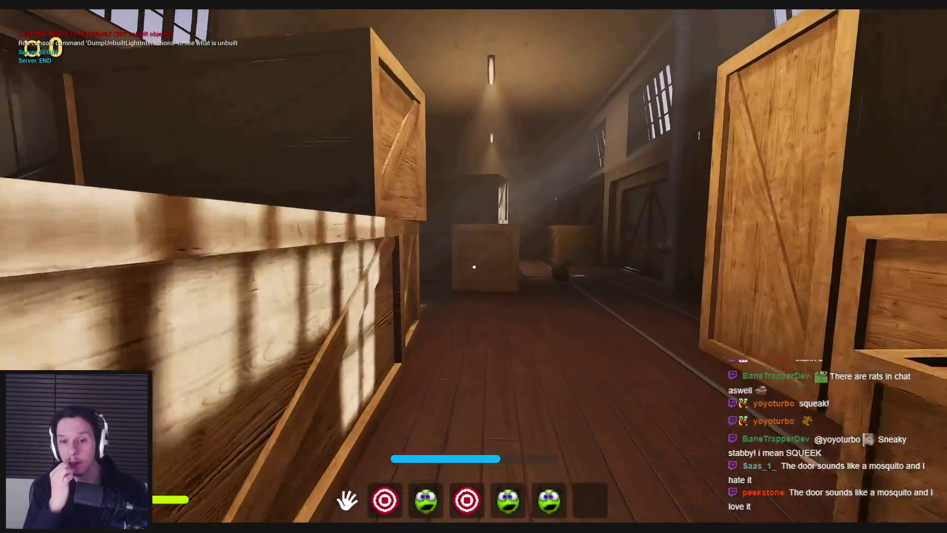
key(w)
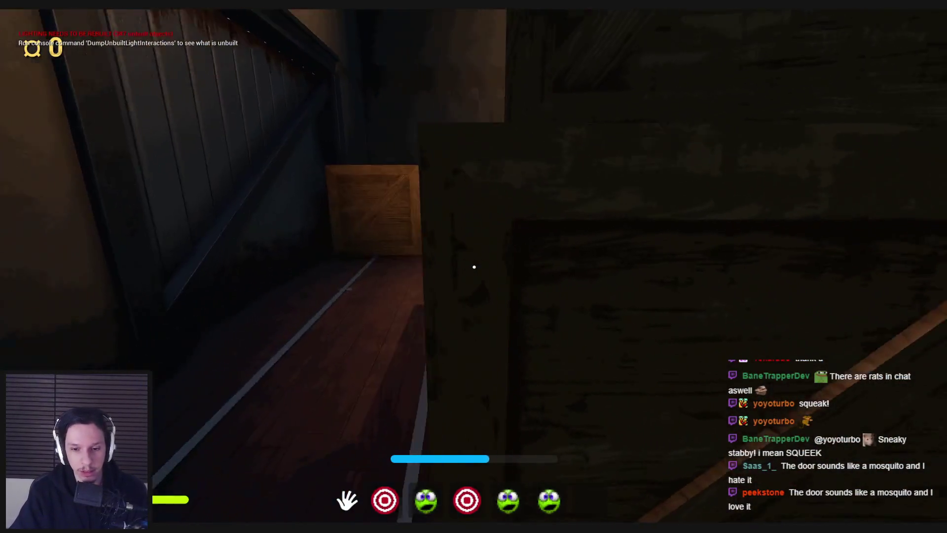
Walk through the container corridor and yard into the dark train car and down its corridor.
key(w)
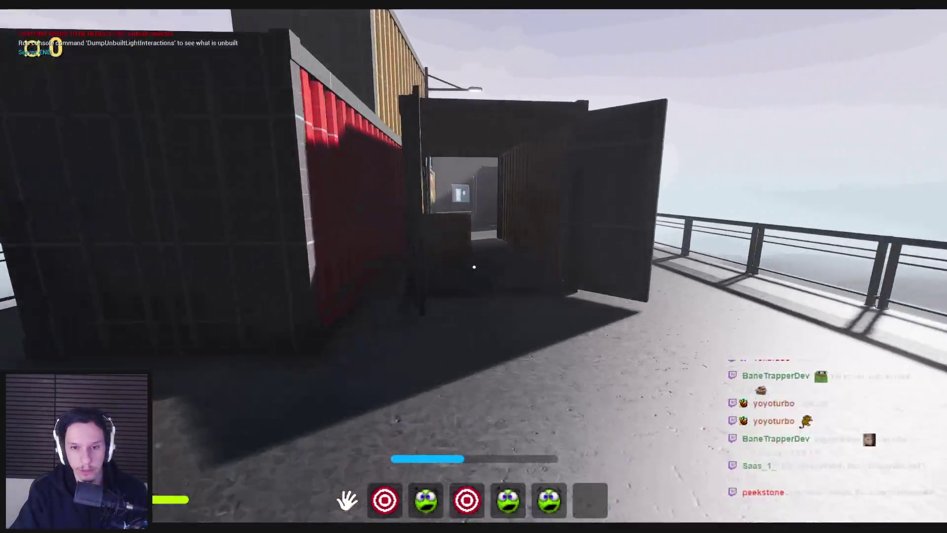
key(w)
key(w)
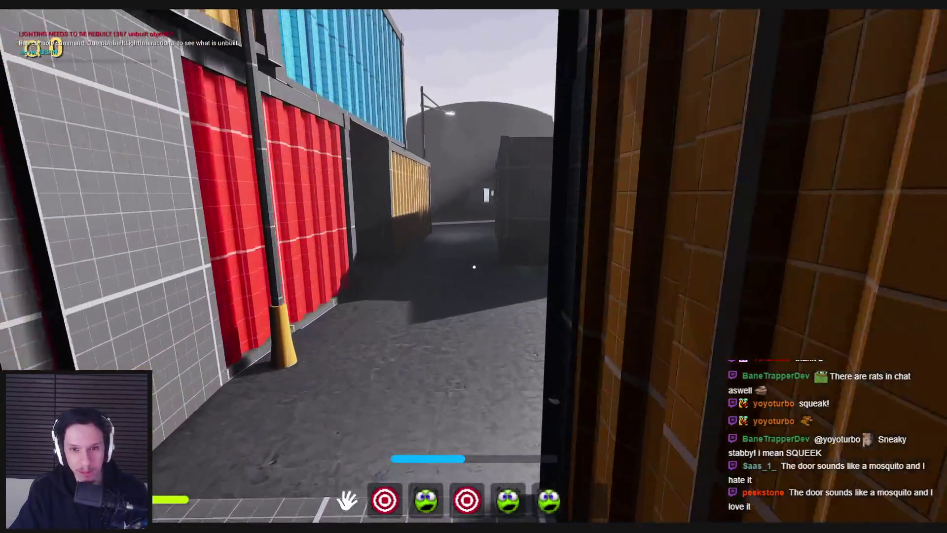
key(w)
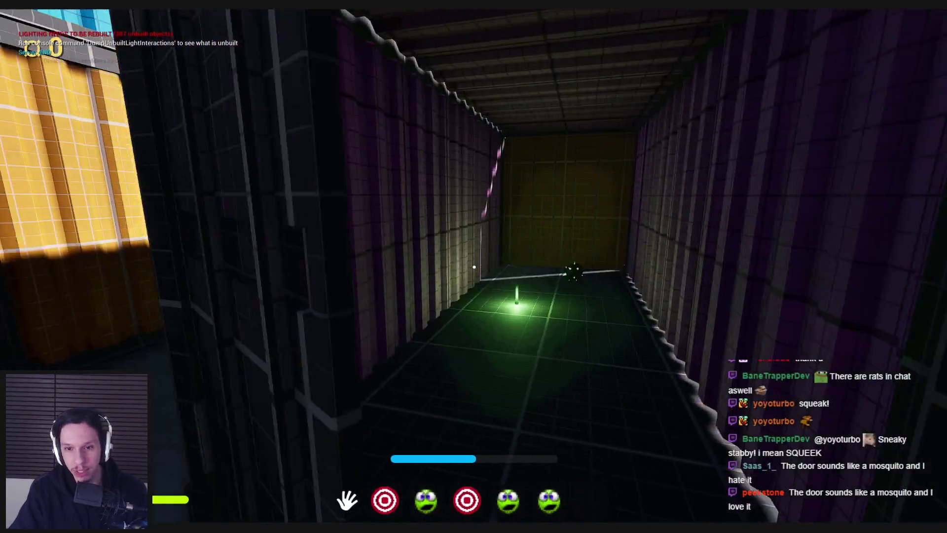
key(w)
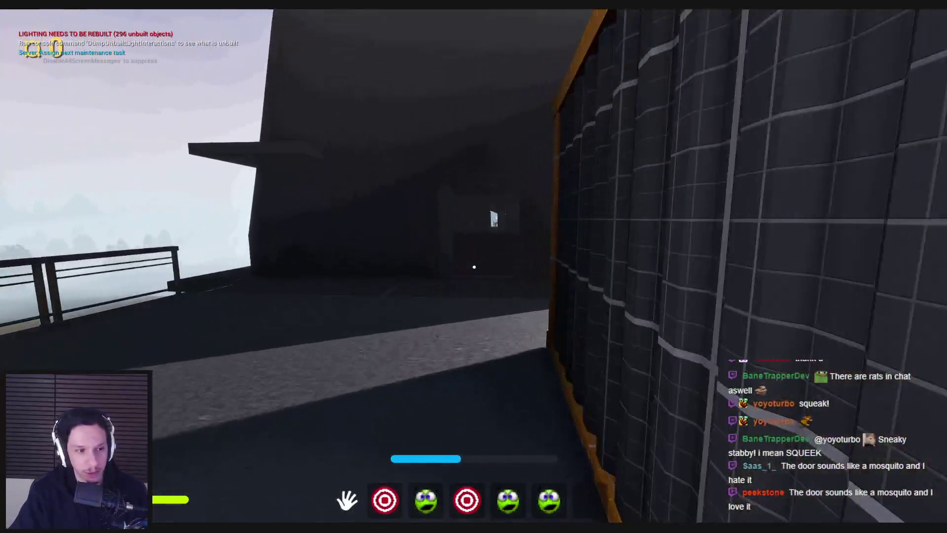
key(w)
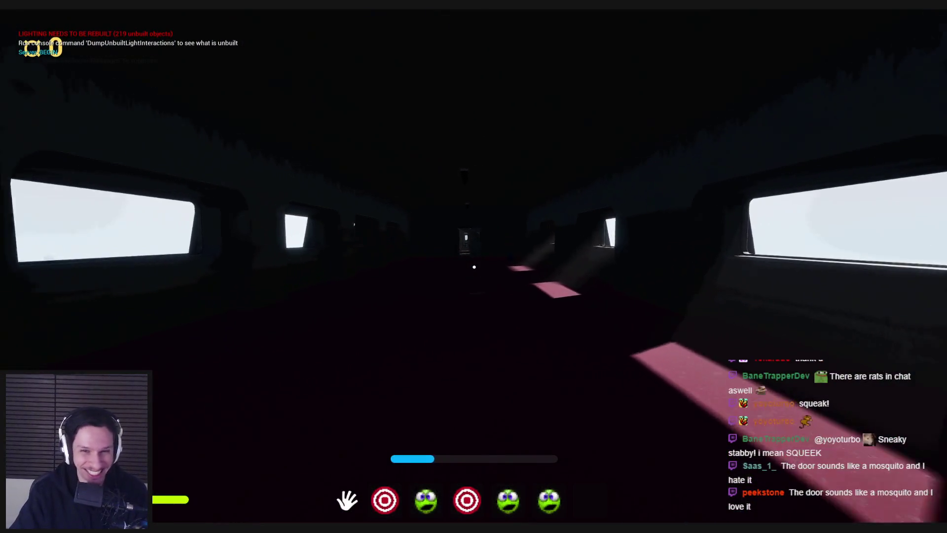
key(5)
key(w)
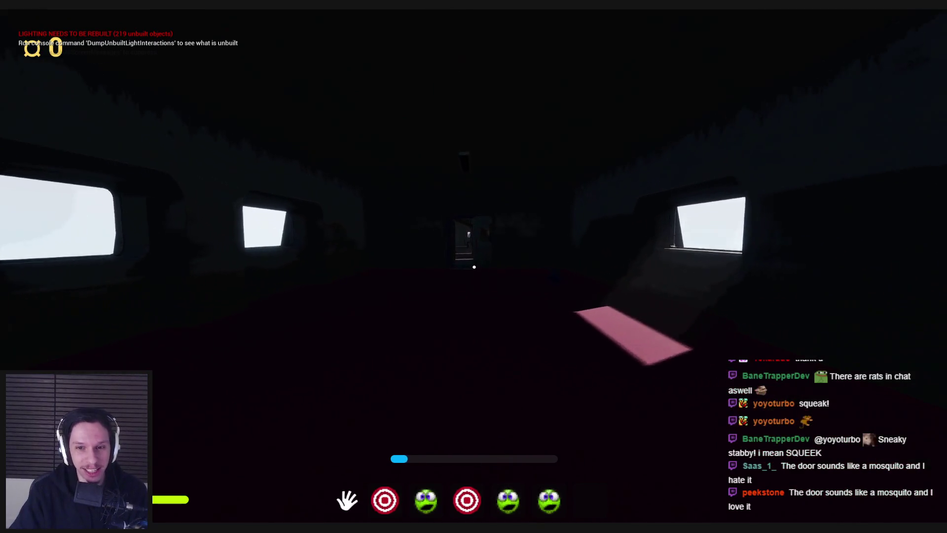
key(w)
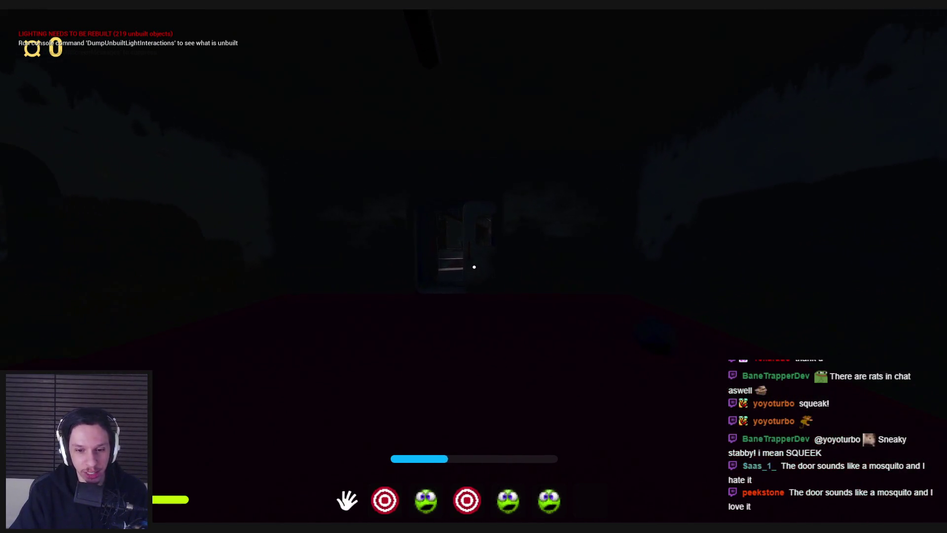
Walk through the lit doorway into the sunlit skylight hall.
key(w)
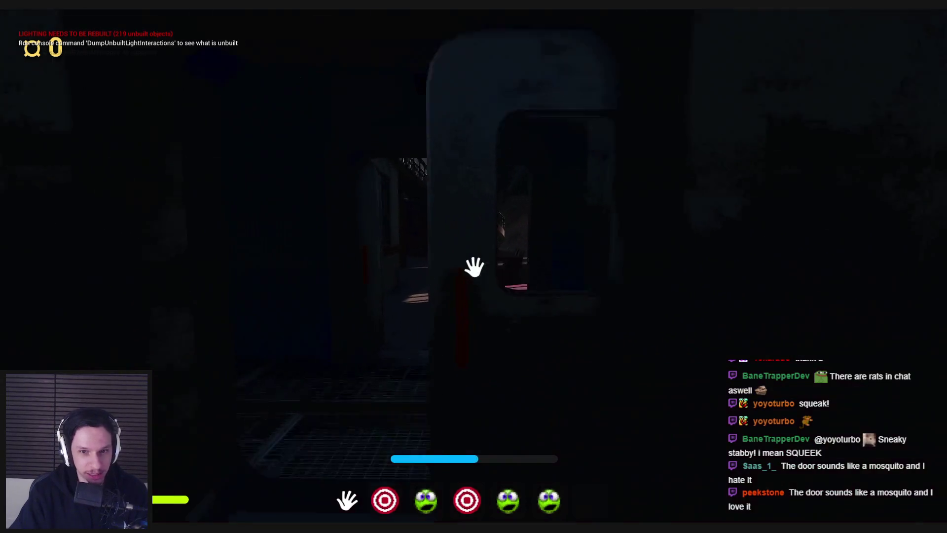
key(w)
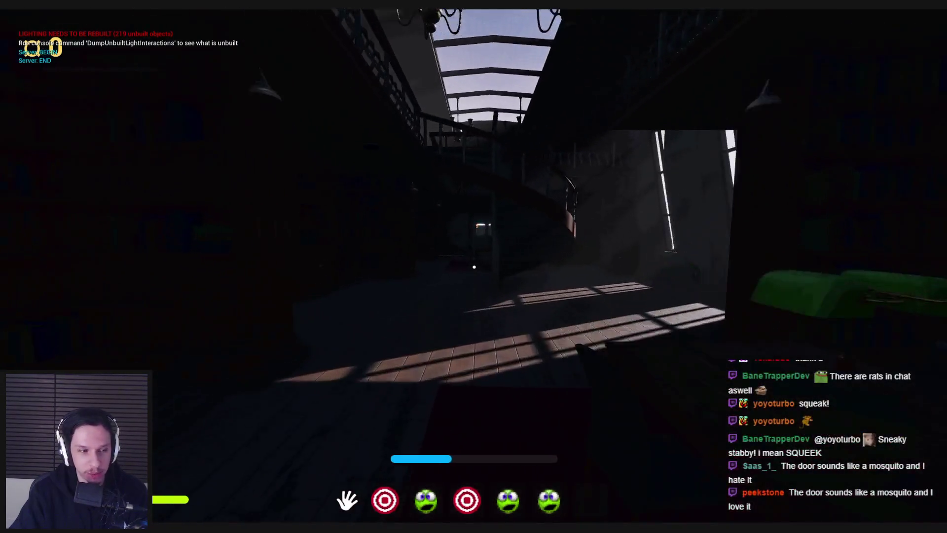
mouse_move(474, 267)
Open the door with two windows, go through, and activate the red gear box.
key(w)
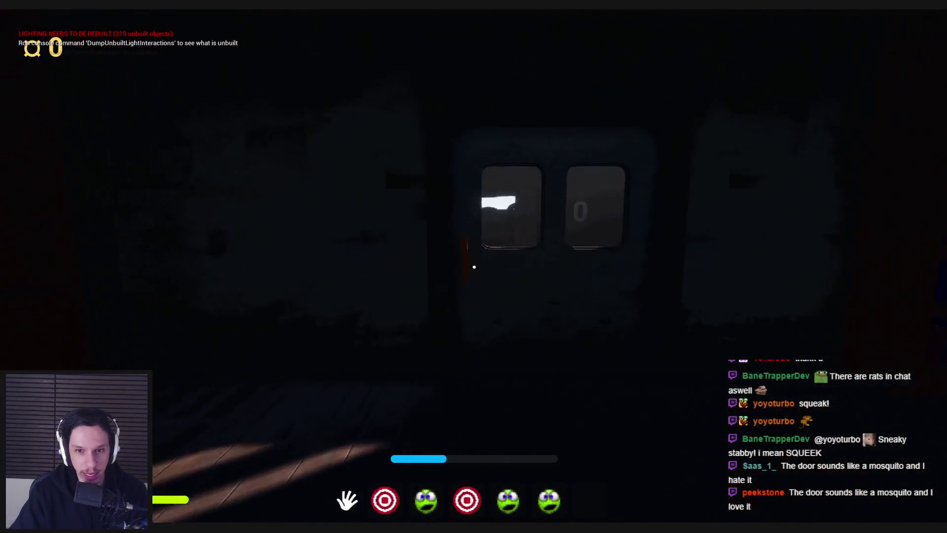
click(474, 267)
key(w)
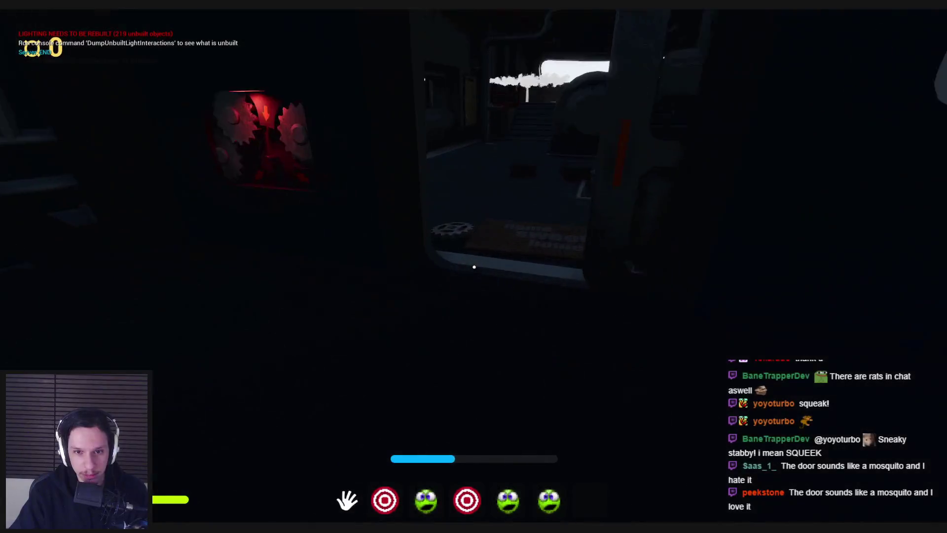
mouse_move(474, 267)
key(w)
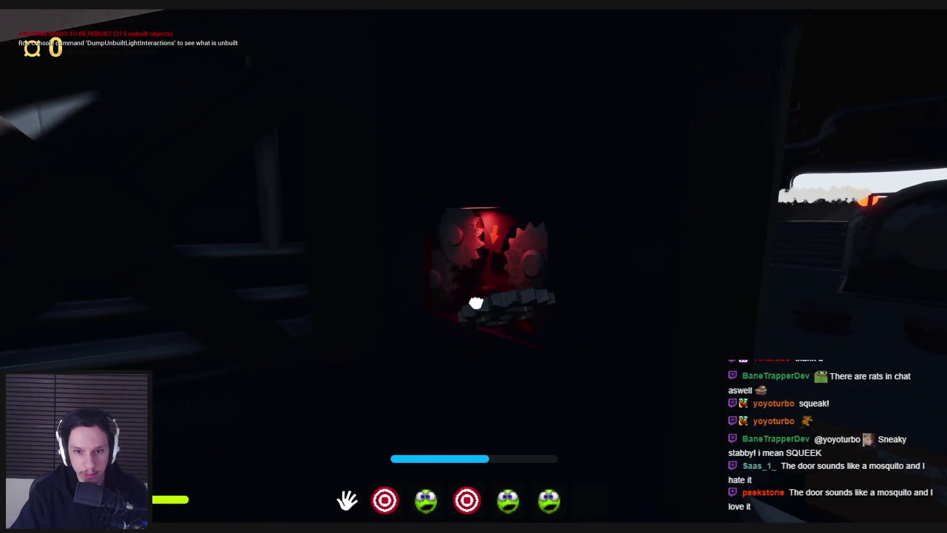
click(478, 303)
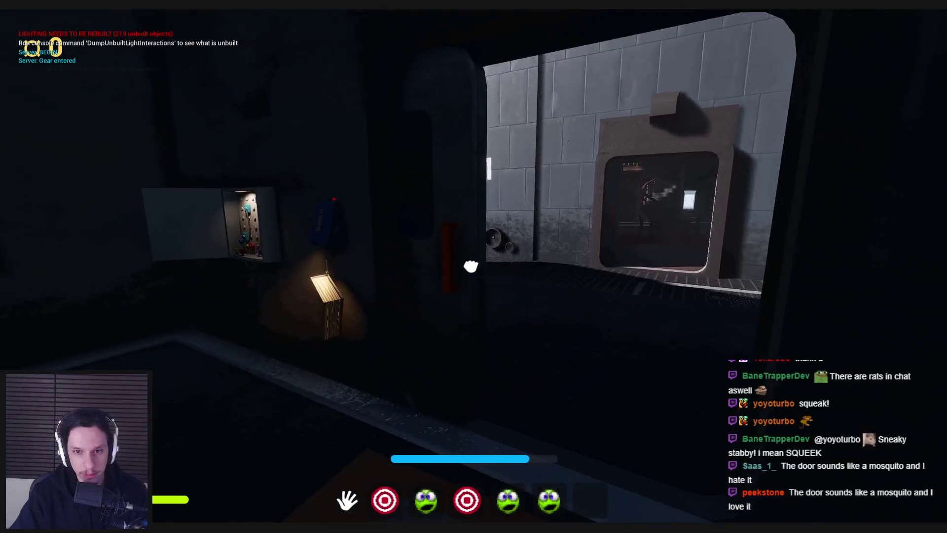
Place the yellow rubber duck on the engine room floor, then equip the flashlight to light the room.
key(5)
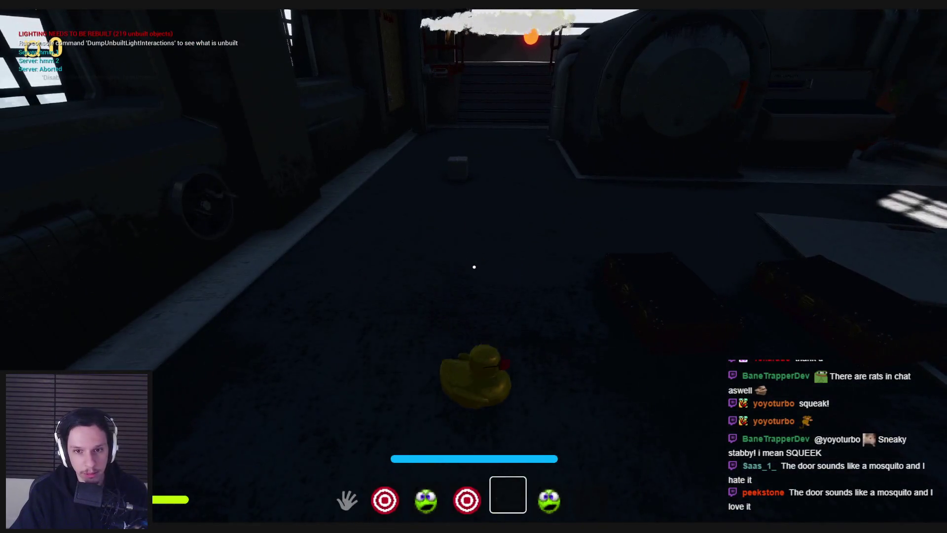
click(474, 267)
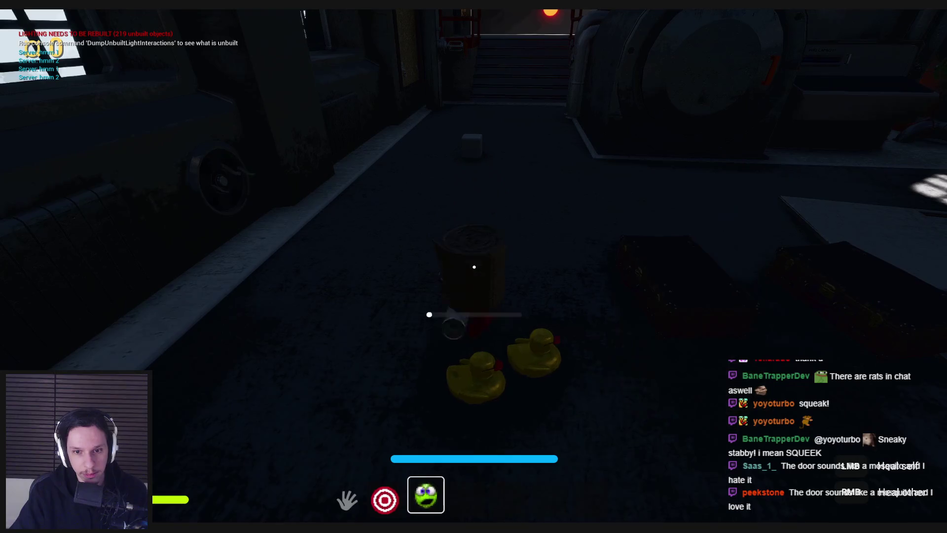
key(w)
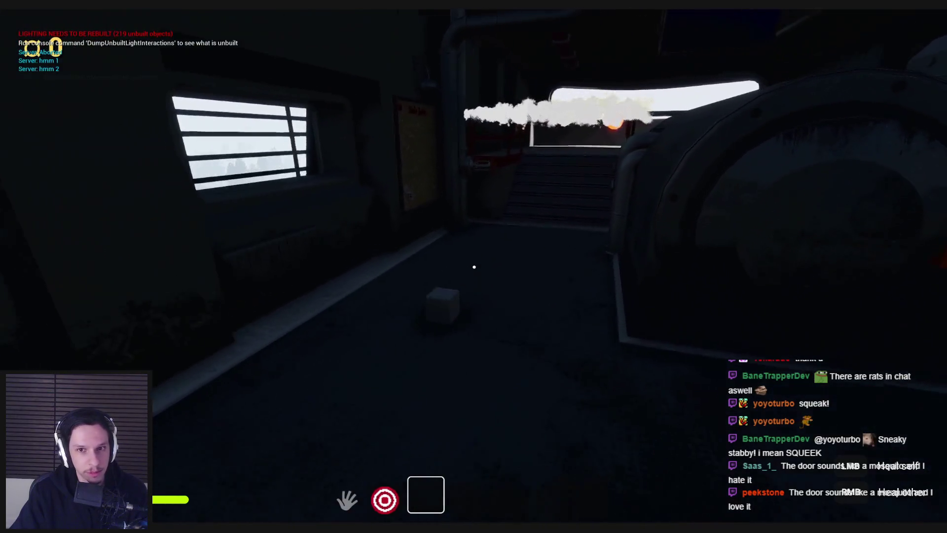
key(s)
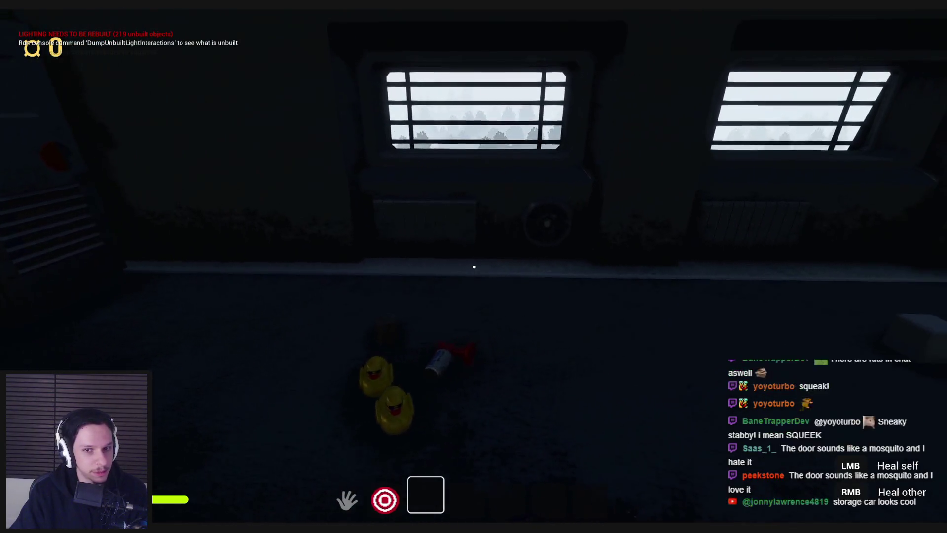
key(w)
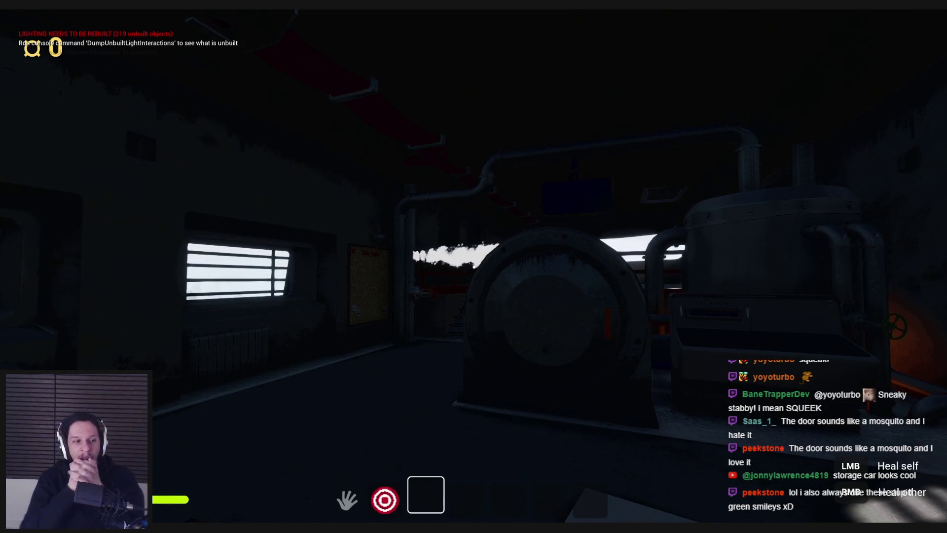
key(2)
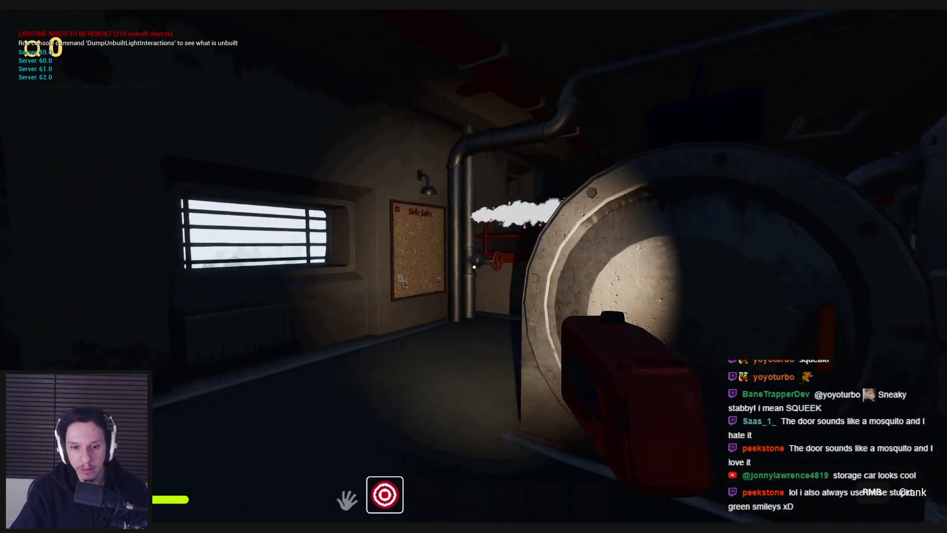
key(2)
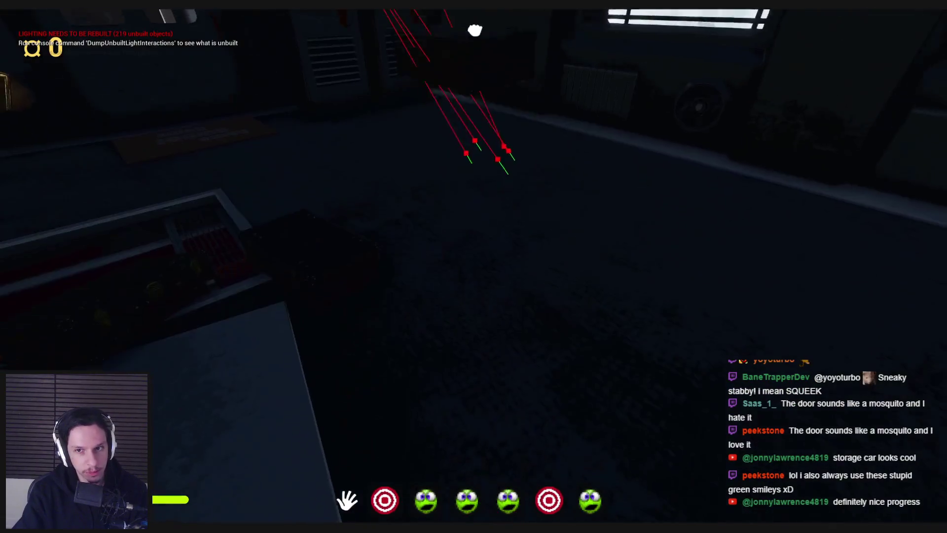
Switch to the cleaning item, pull the fuse box lever down, and move the brown boxes.
key(5)
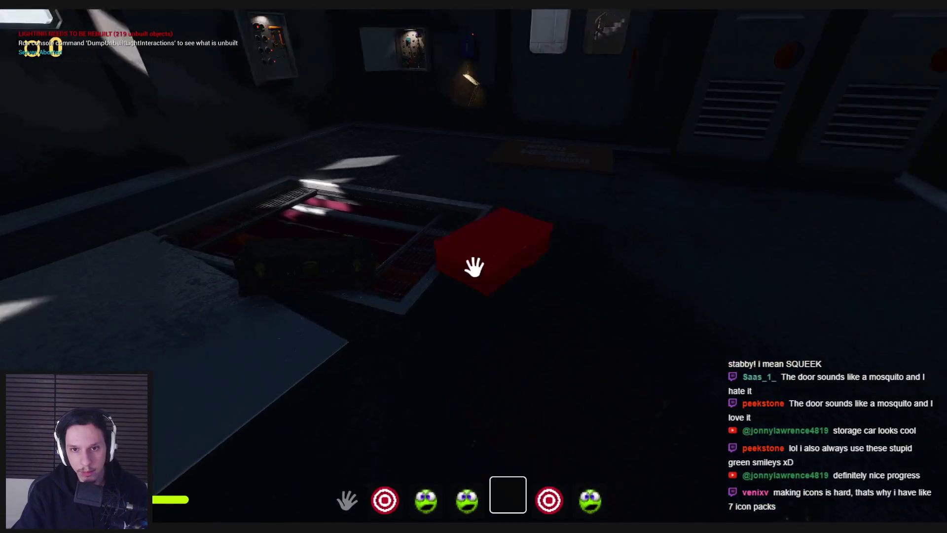
key(w)
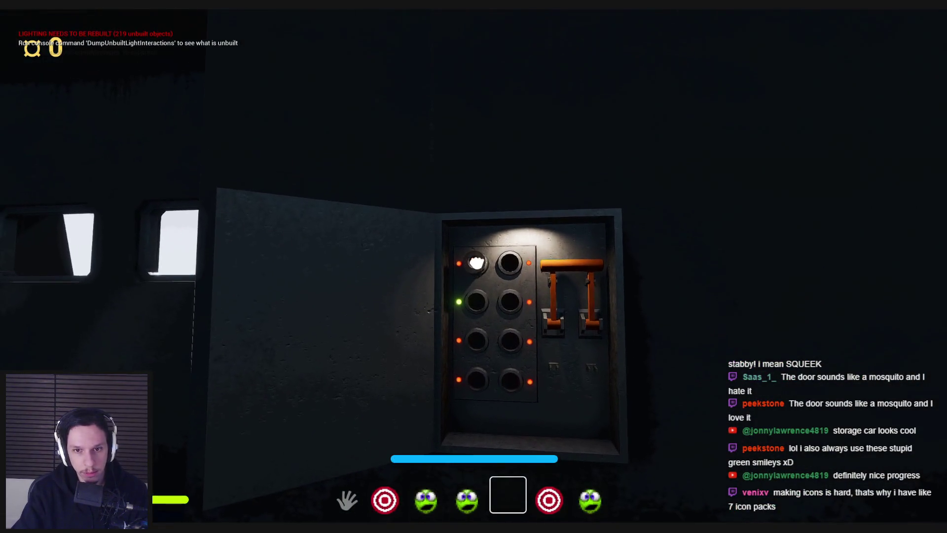
drag(490, 275, 488, 368)
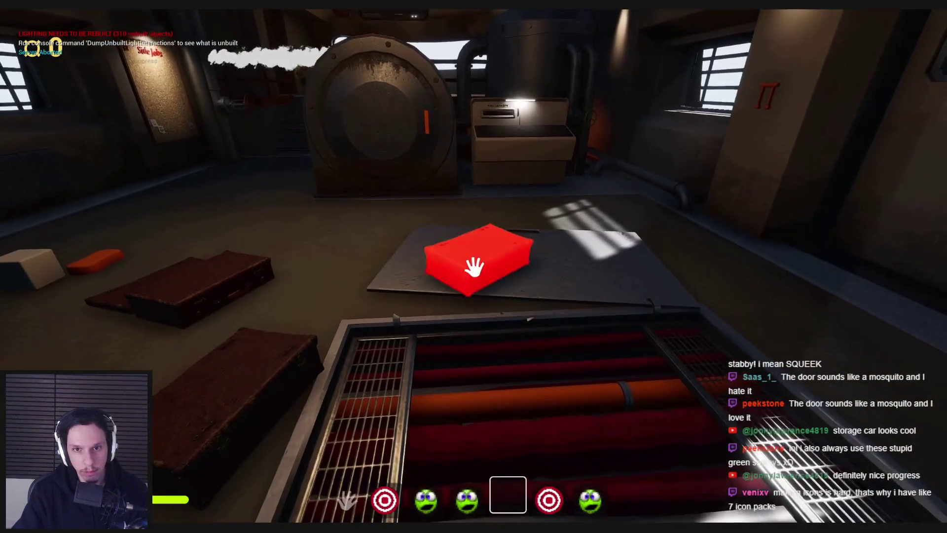
click(473, 266)
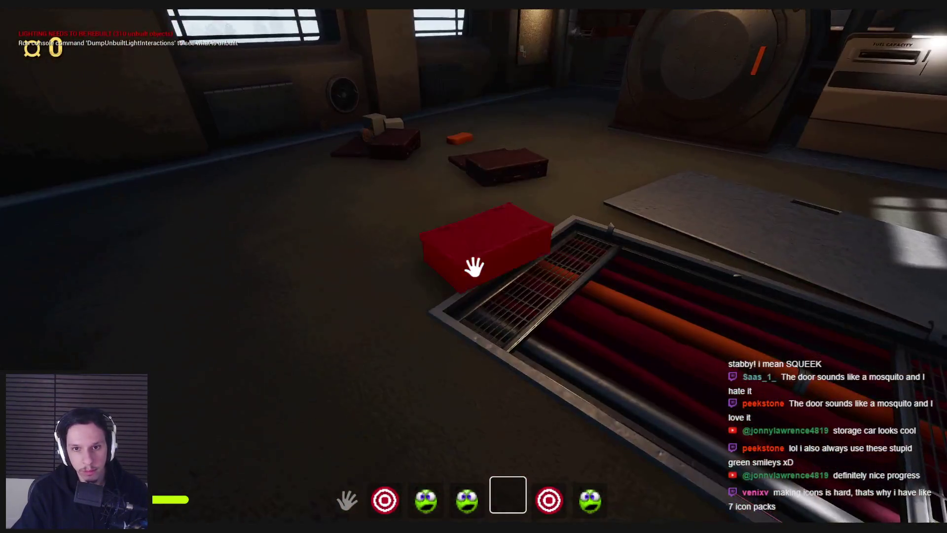
click(474, 267)
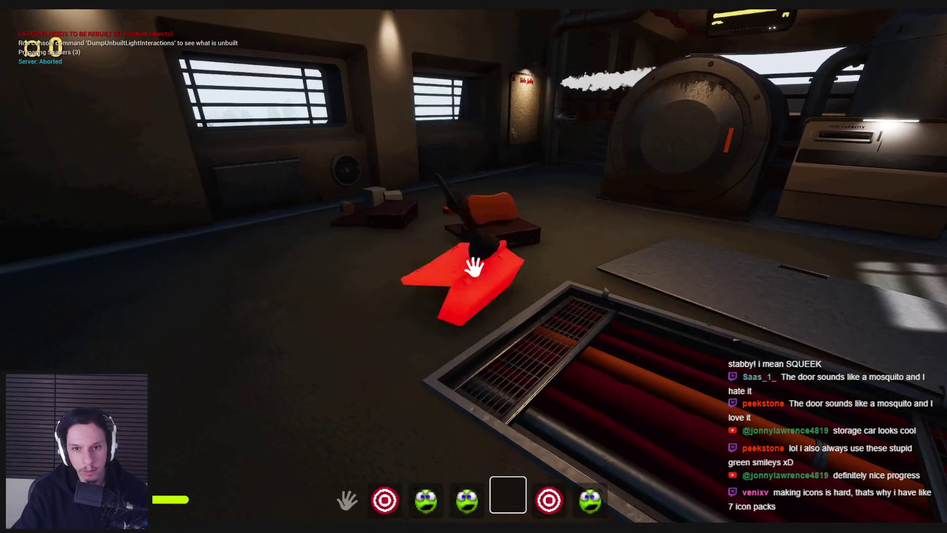
click(474, 267)
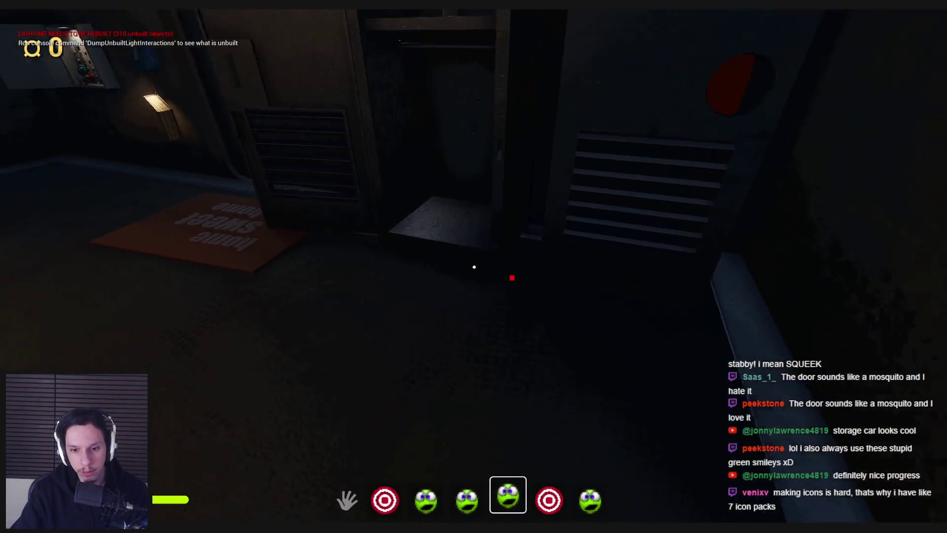
Drop the held item, both rubber ducks and the red target item onto the floor.
click(474, 267)
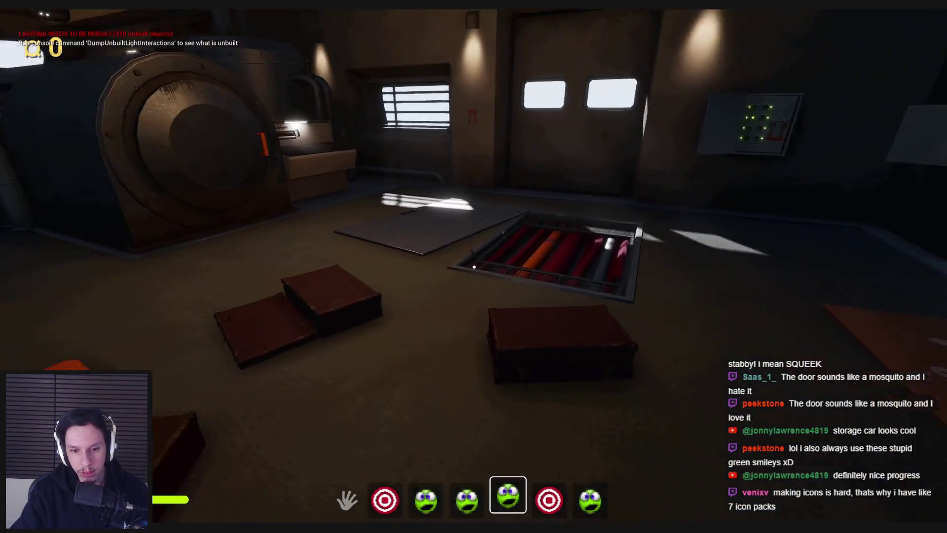
click(474, 267)
click(474, 267)
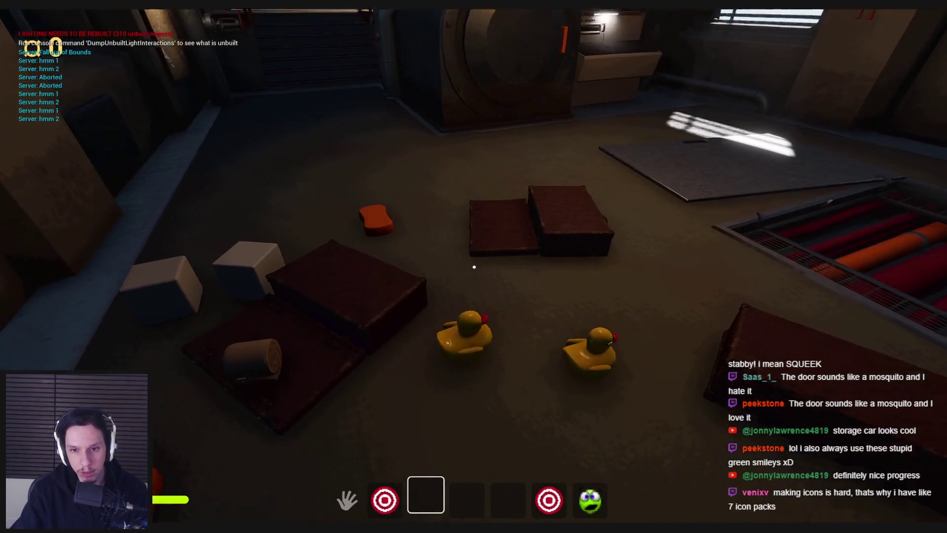
scroll(474, 267, down, 1)
click(474, 267)
scroll(474, 266, down, 1)
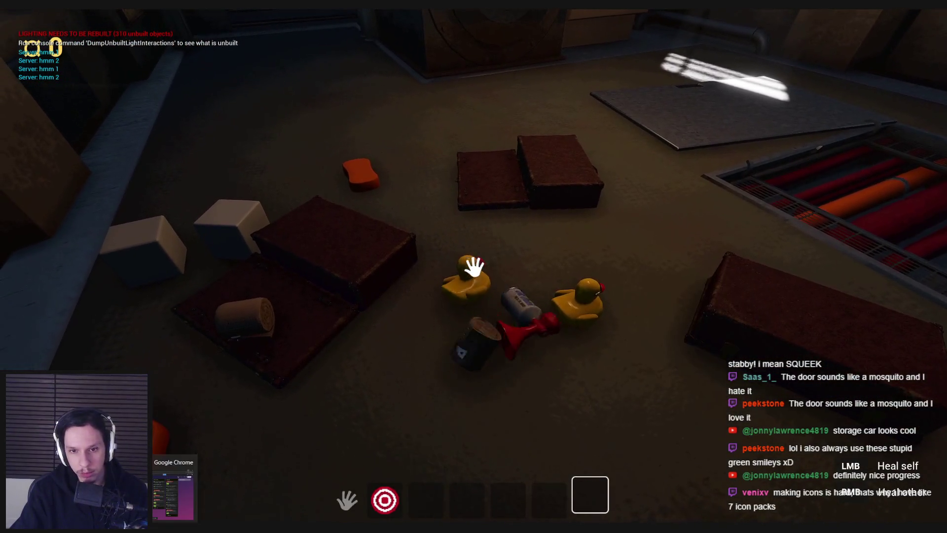
Step back toward the dropped items and activate the gear on the floor.
key(s)
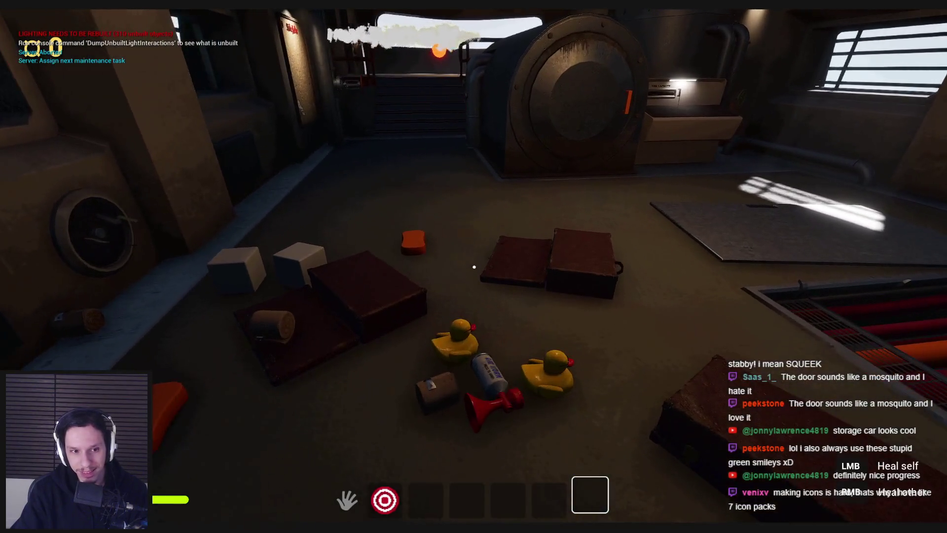
key(w)
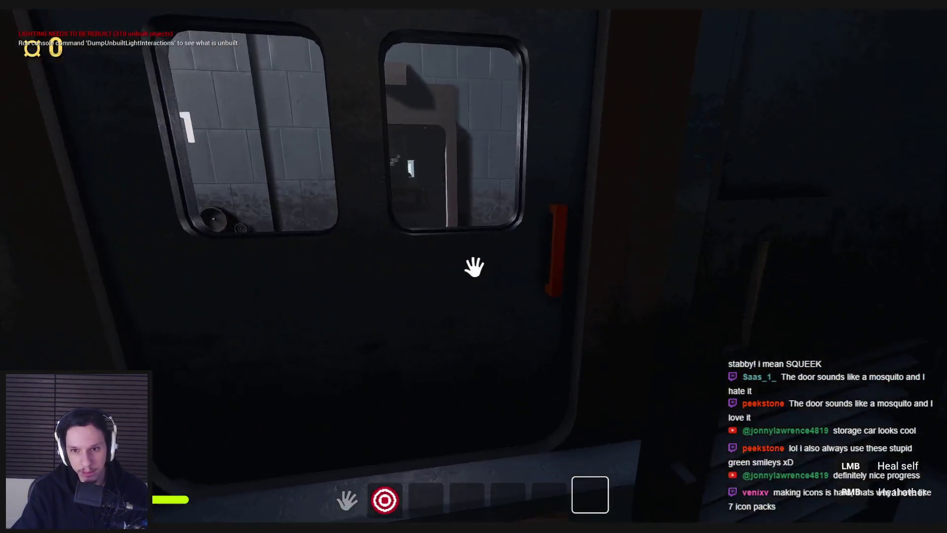
key(s)
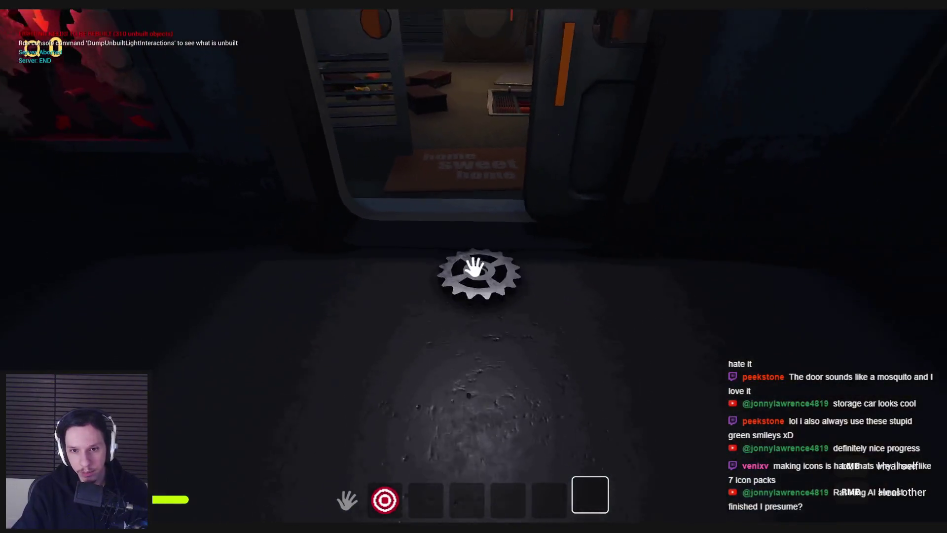
click(475, 269)
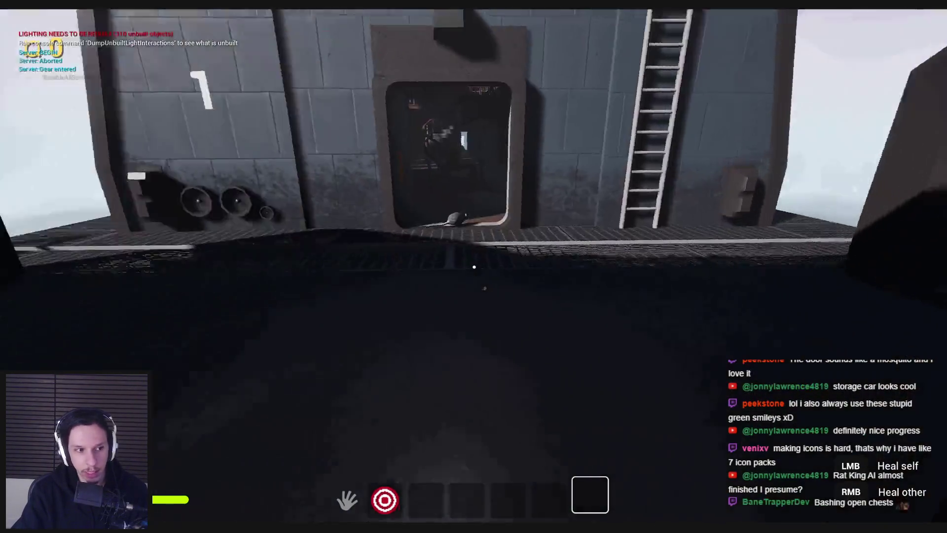
Drop the air horn by the cabinet, then cross past the boiler to the Side Jobs board.
key(w)
key(s)
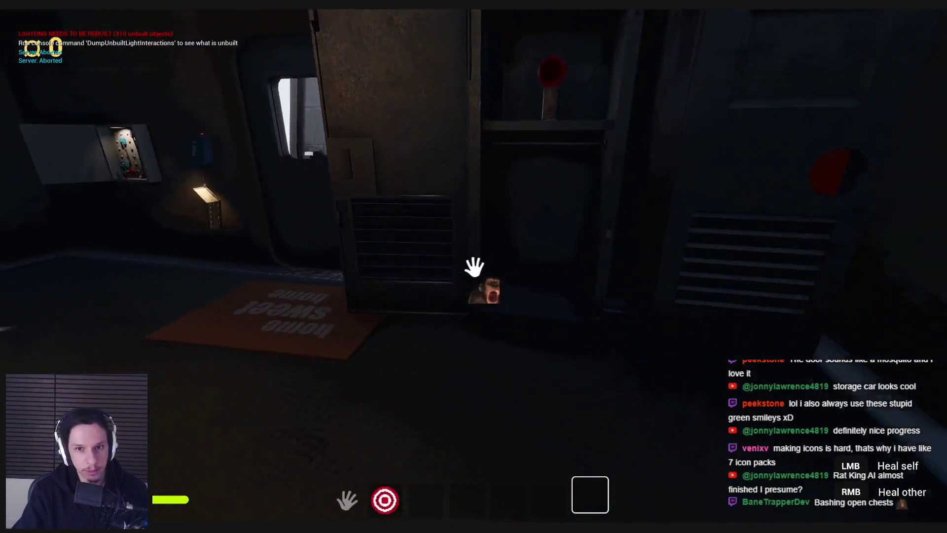
key(w)
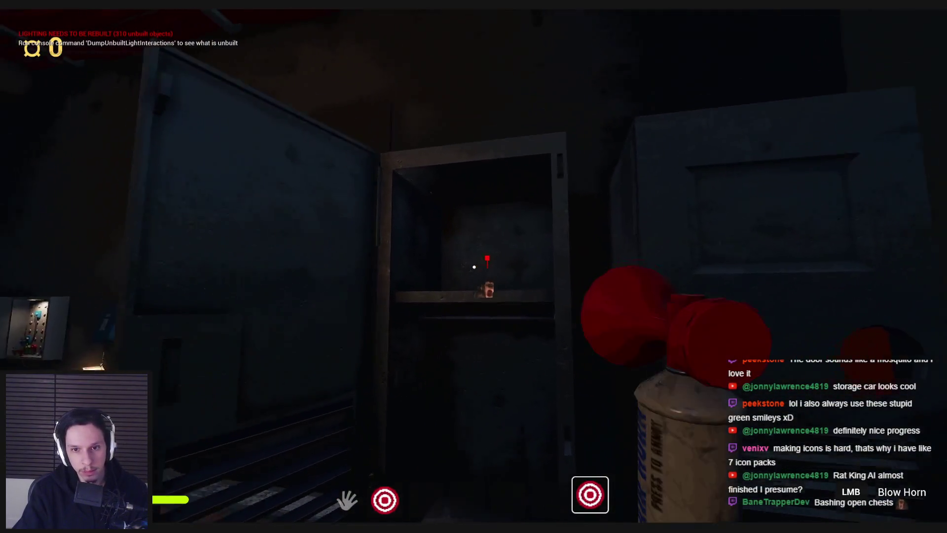
key(q)
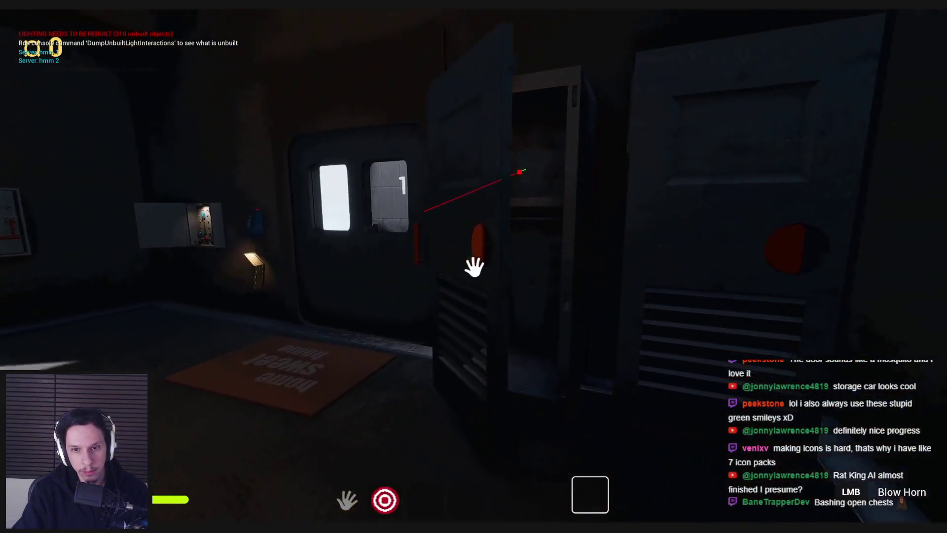
key(s)
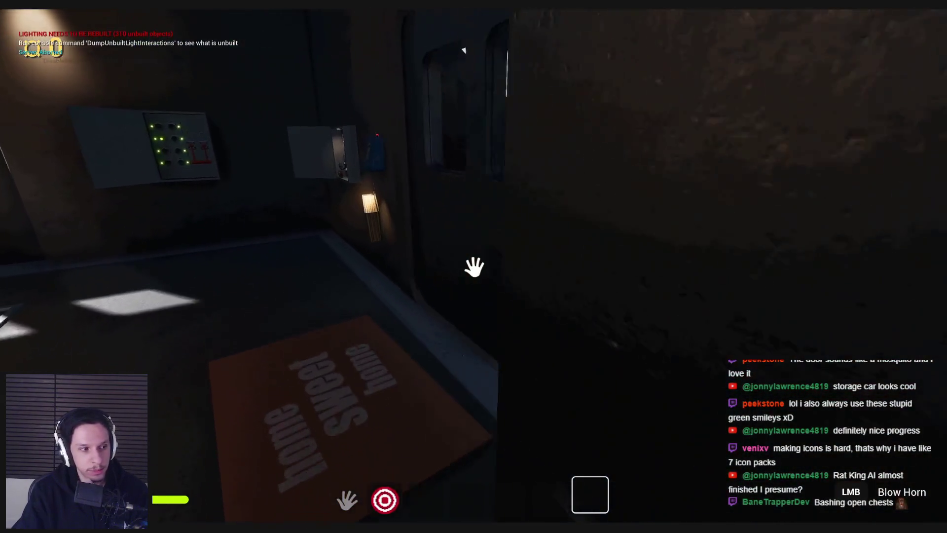
key(w)
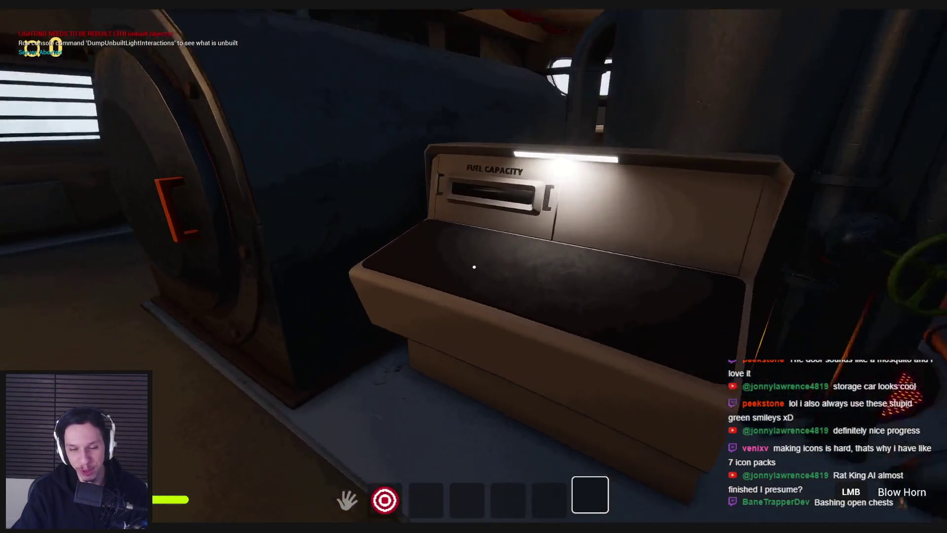
key(space)
key(a)
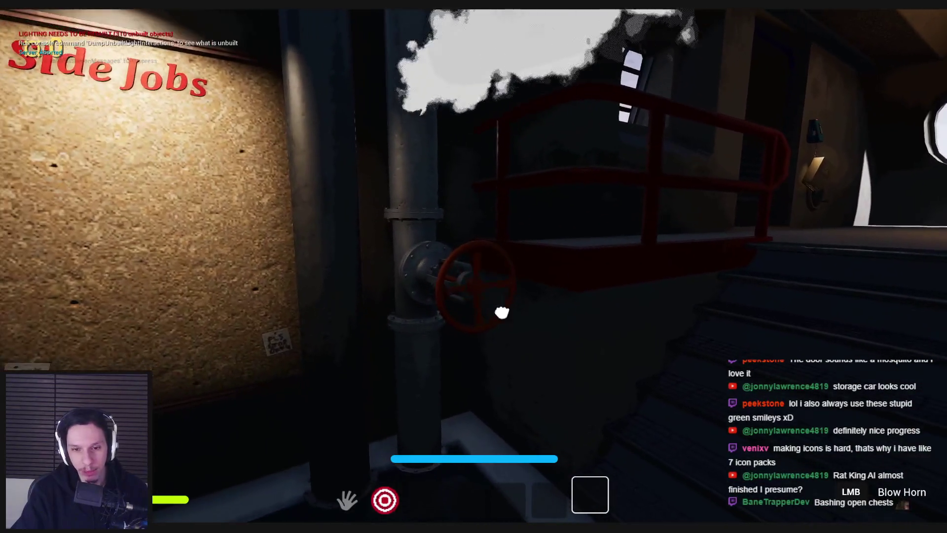
key(shift+w)
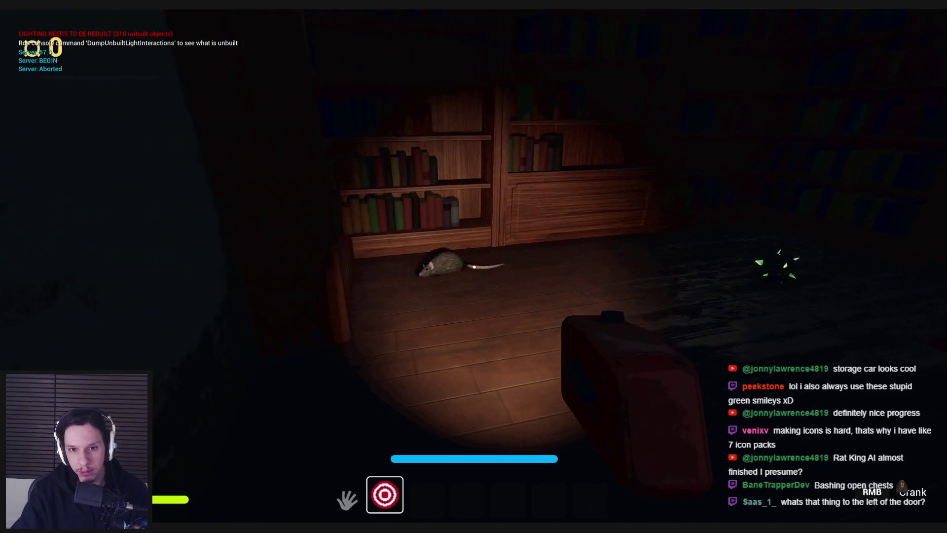
Stow the torch and walk to the rat by the bookshelf, beneath the spiral staircase.
key(2)
key(w)
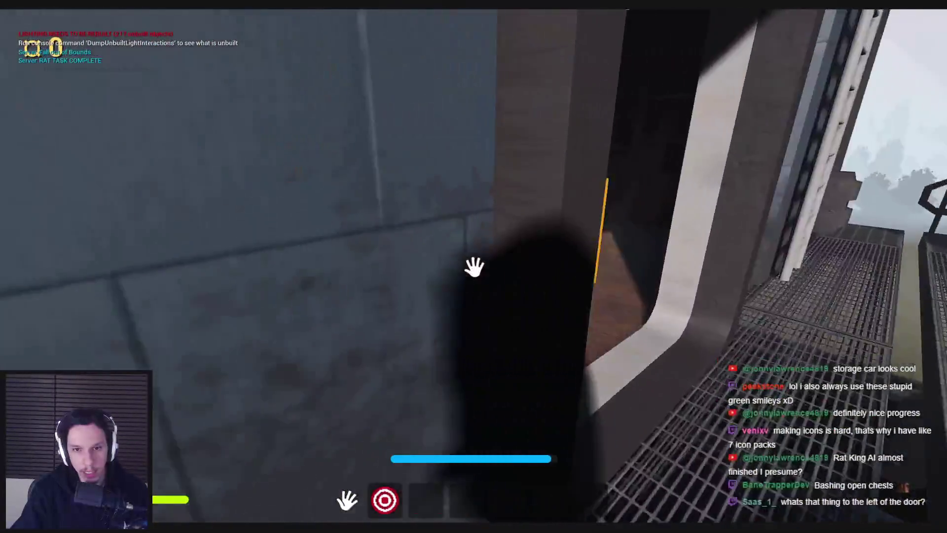
key(w)
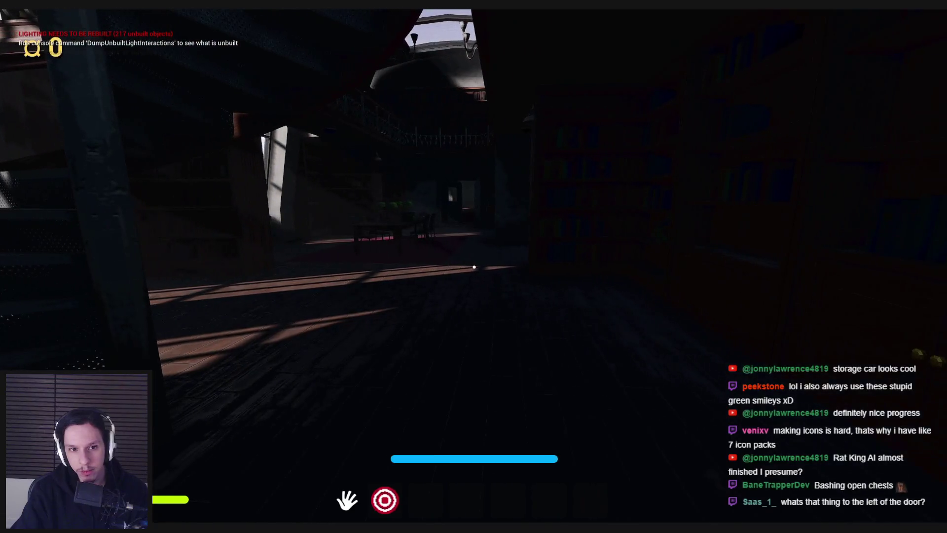
Check the server log in the console, then walk back through the storage car doorway.
key(grave)
key(grave)
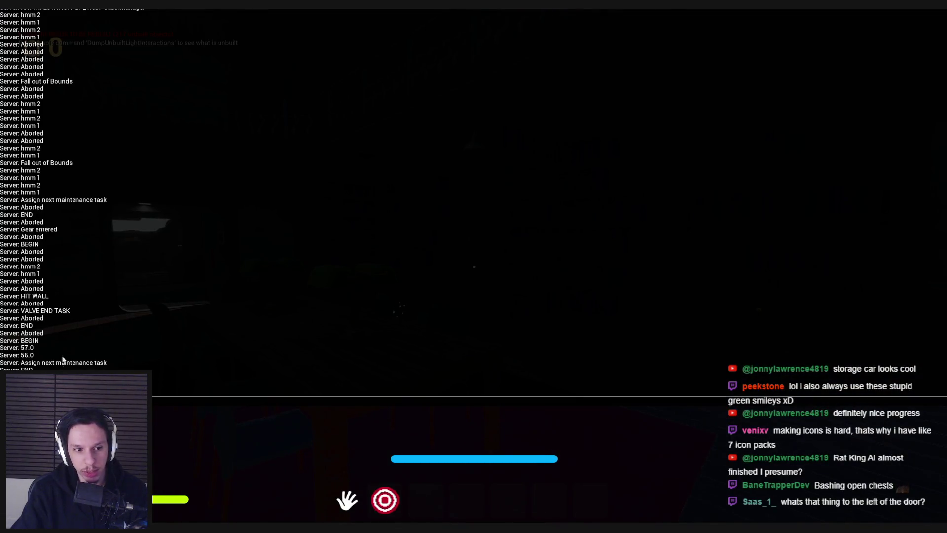
key(grave)
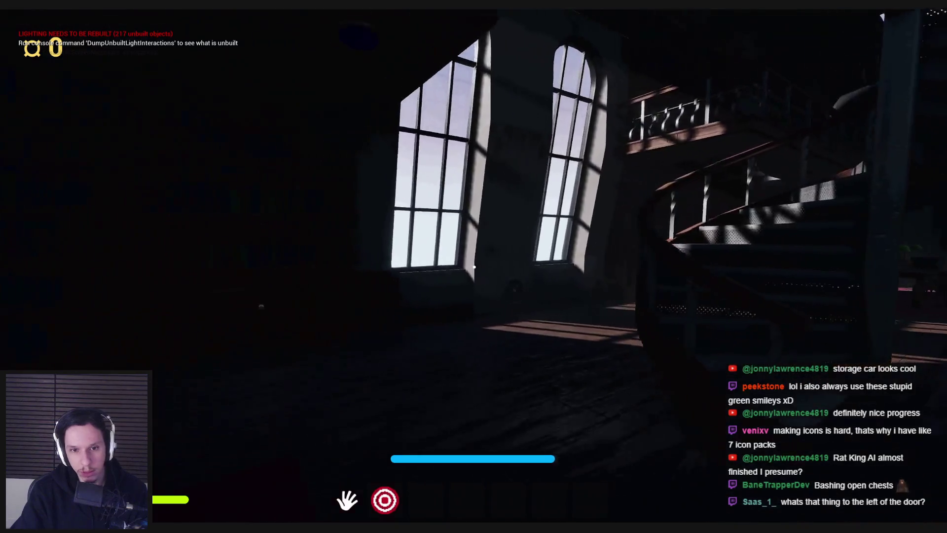
key(w)
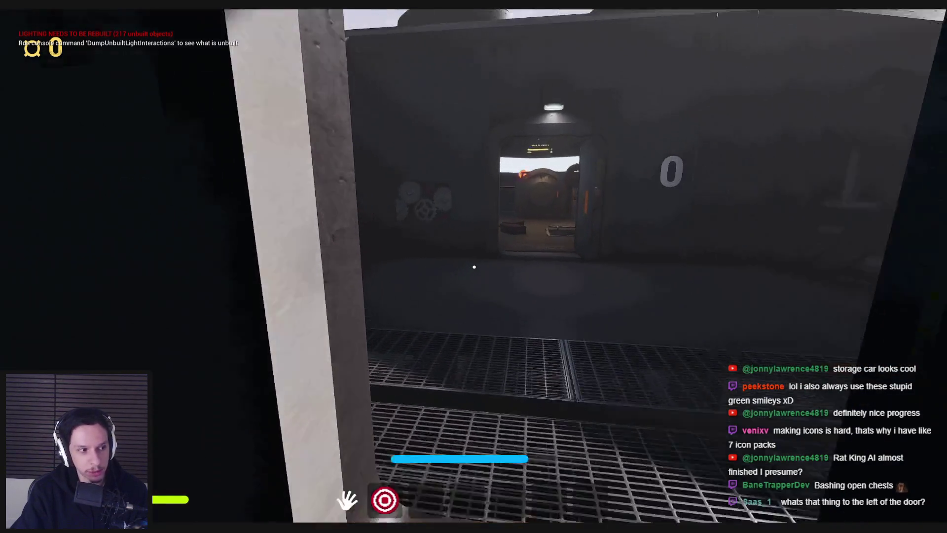
key(w)
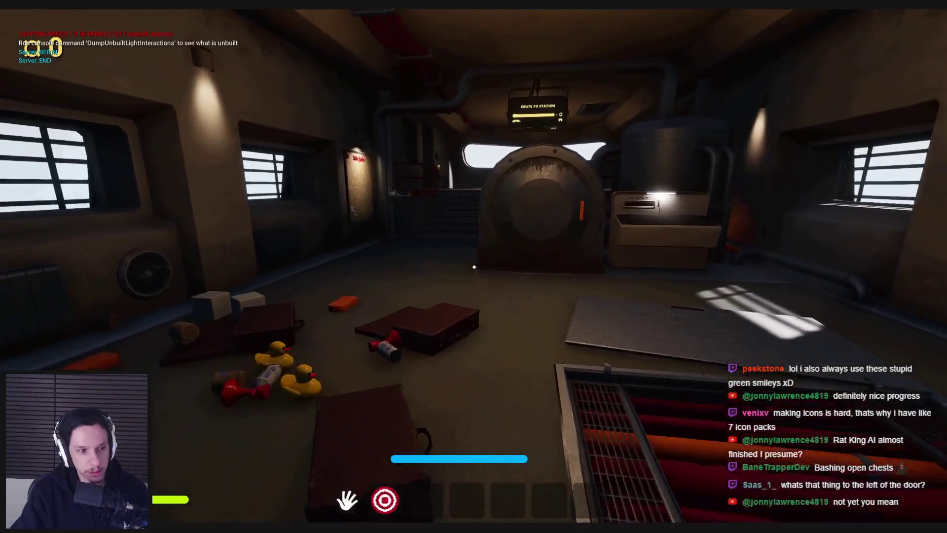
Inspect the blue info sign and the Employee Handbook, lighting them with the torch.
key(w)
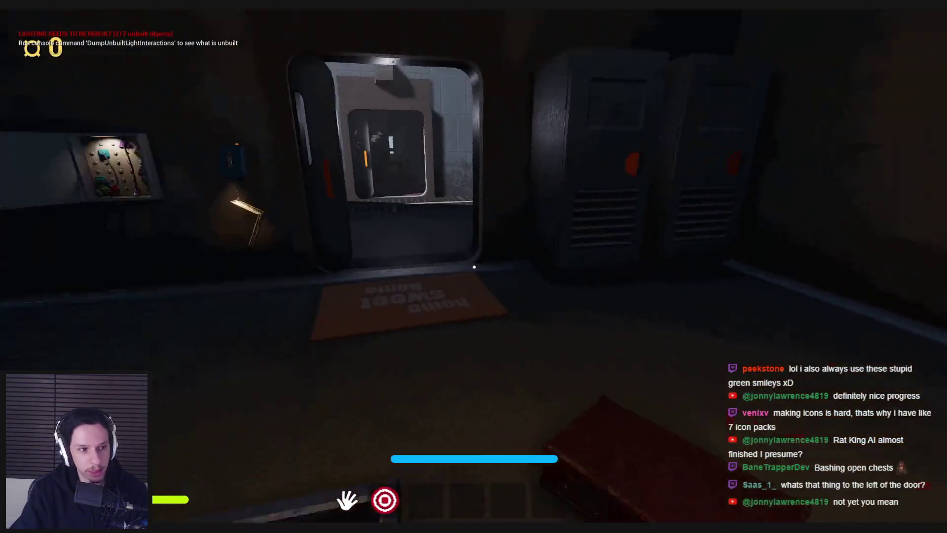
key(w)
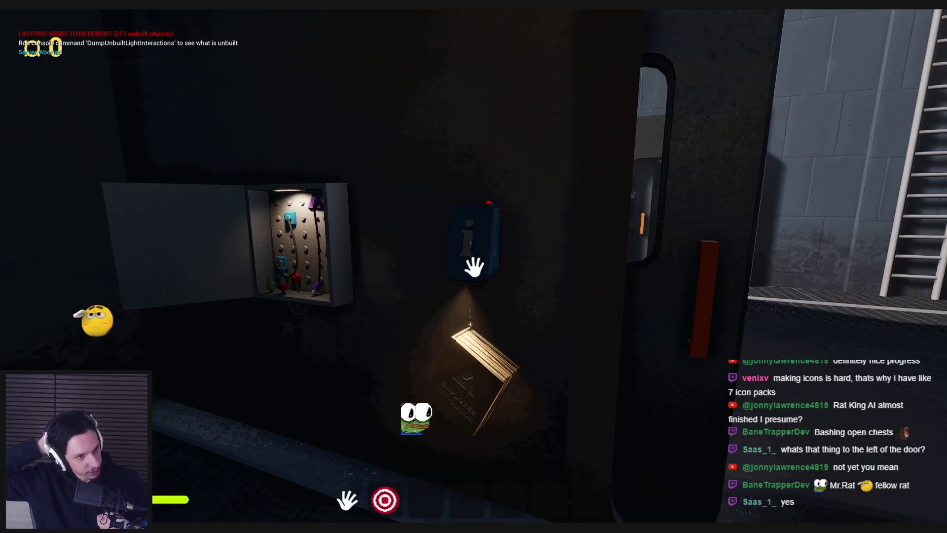
key(a)
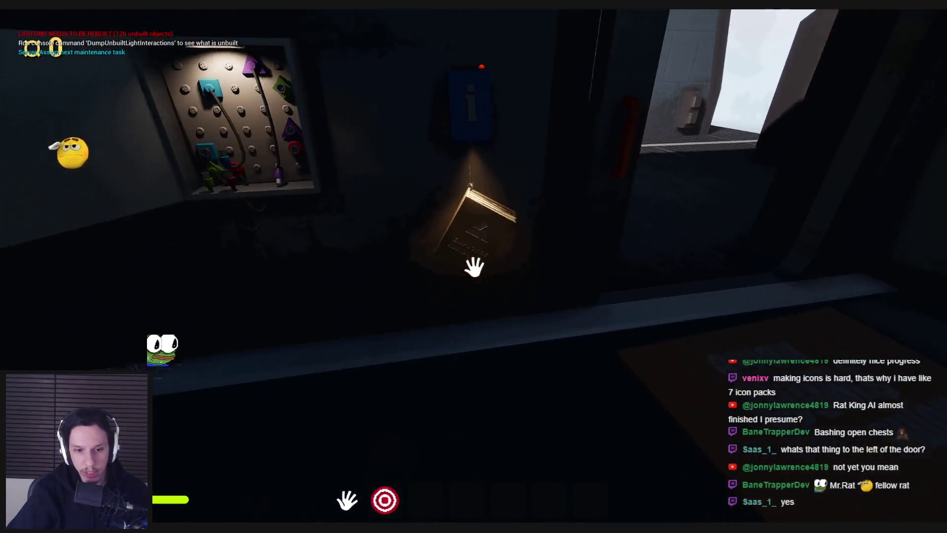
key(s)
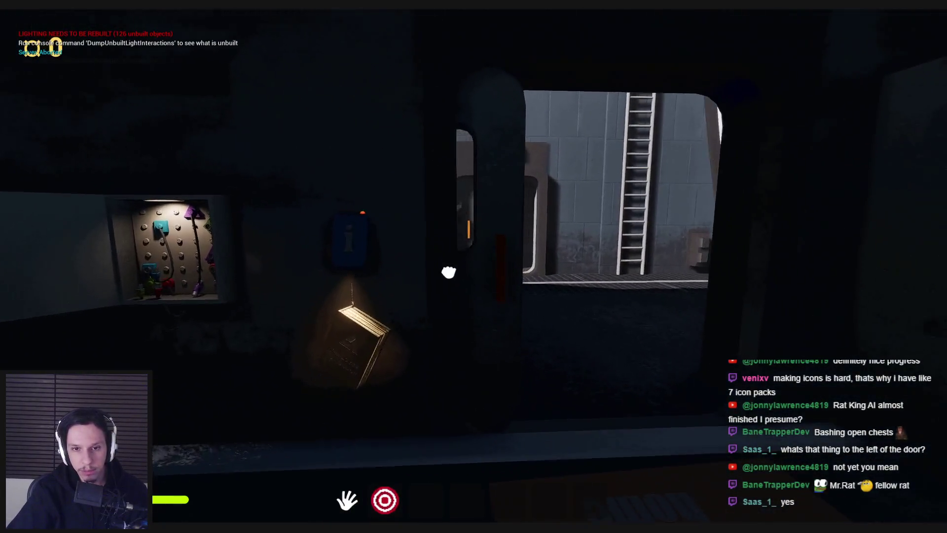
key(w)
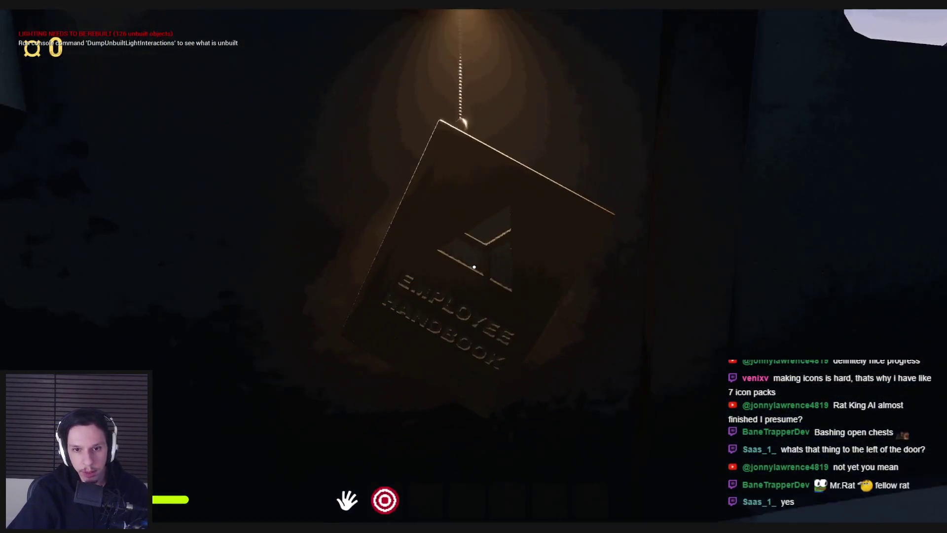
key(s)
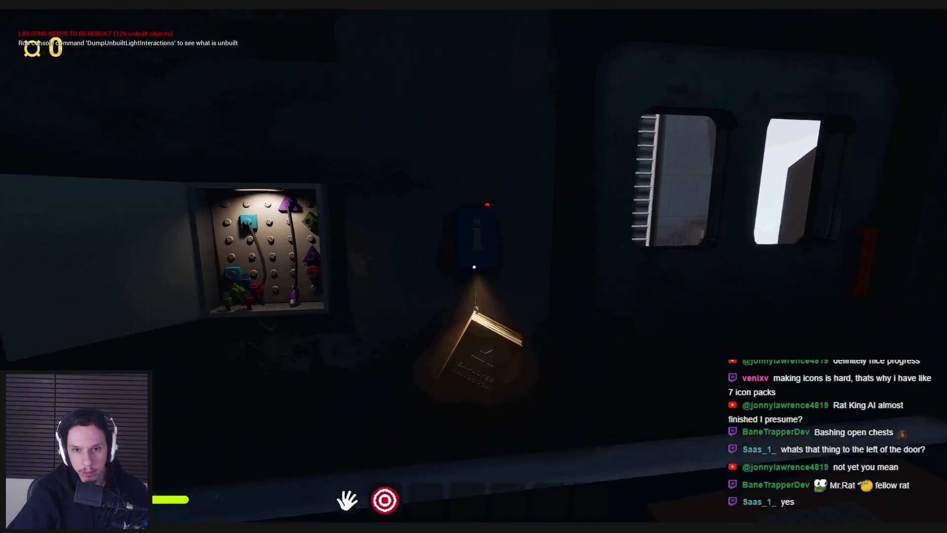
key(w)
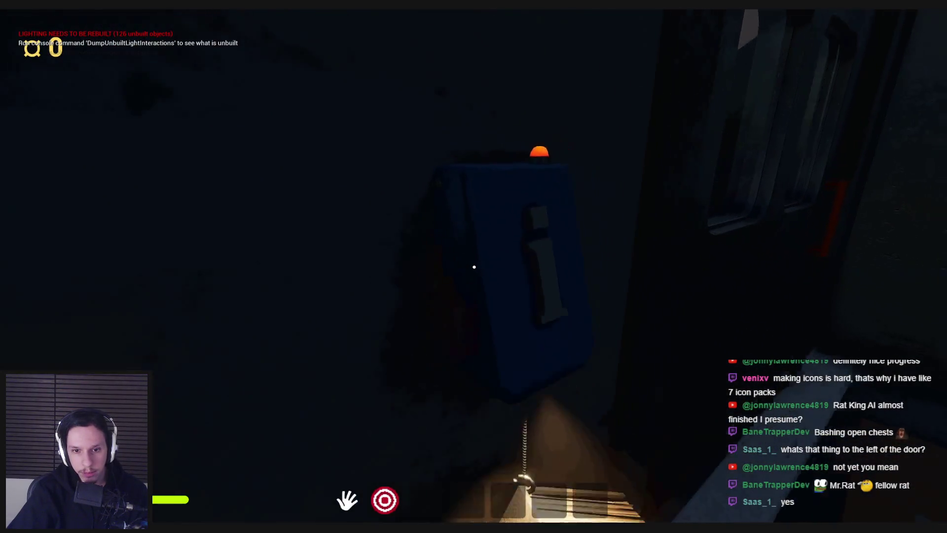
key(2)
key(s)
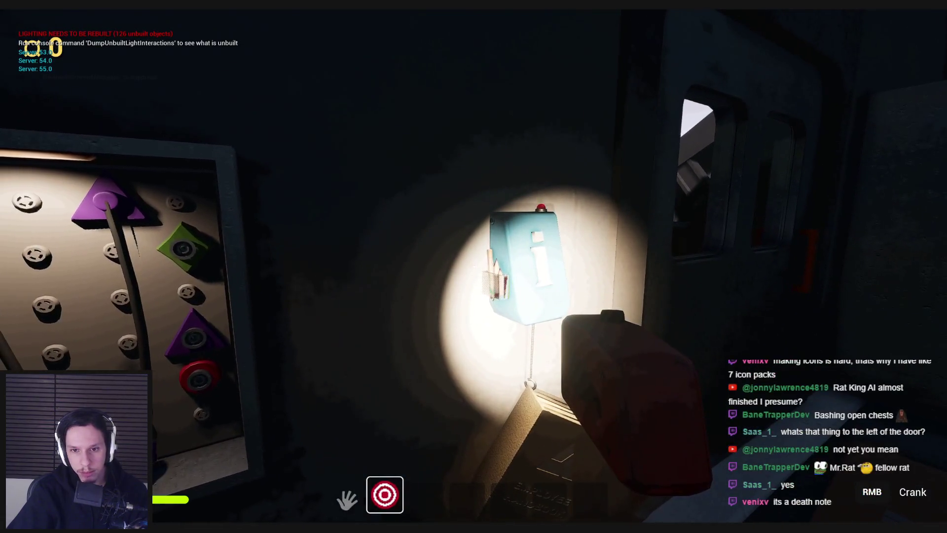
key(s)
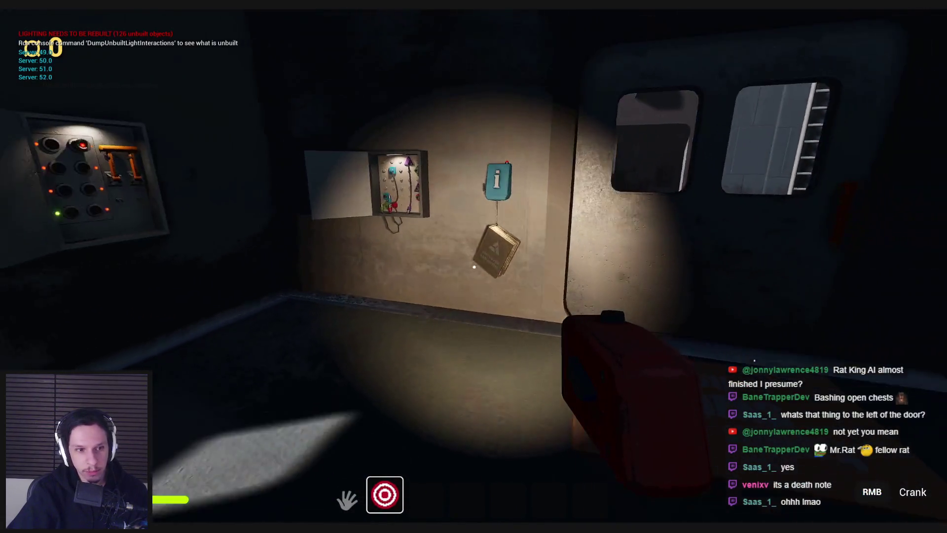
key(w)
Go downstairs to the wall fuse box and insert a fuse into its bottom-left socket.
key(2)
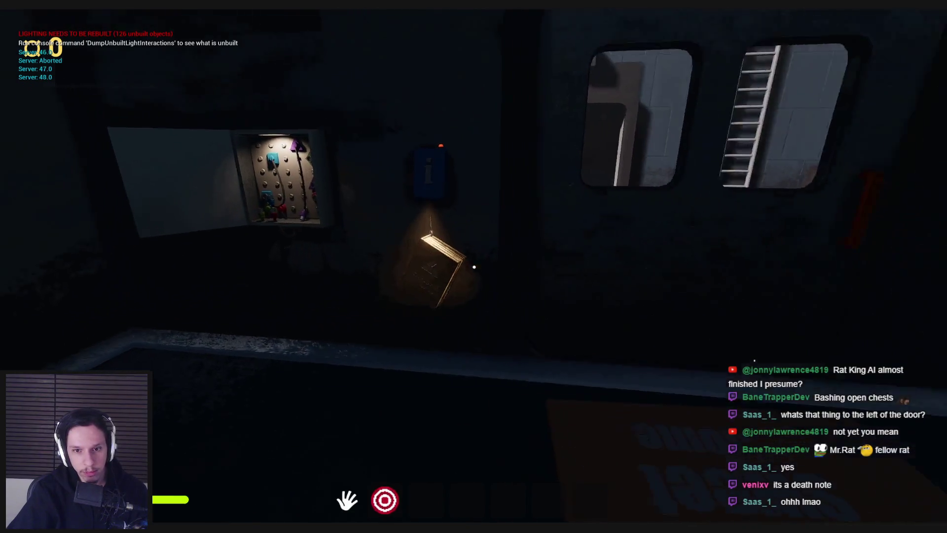
key(shift+w)
key(shift+w)
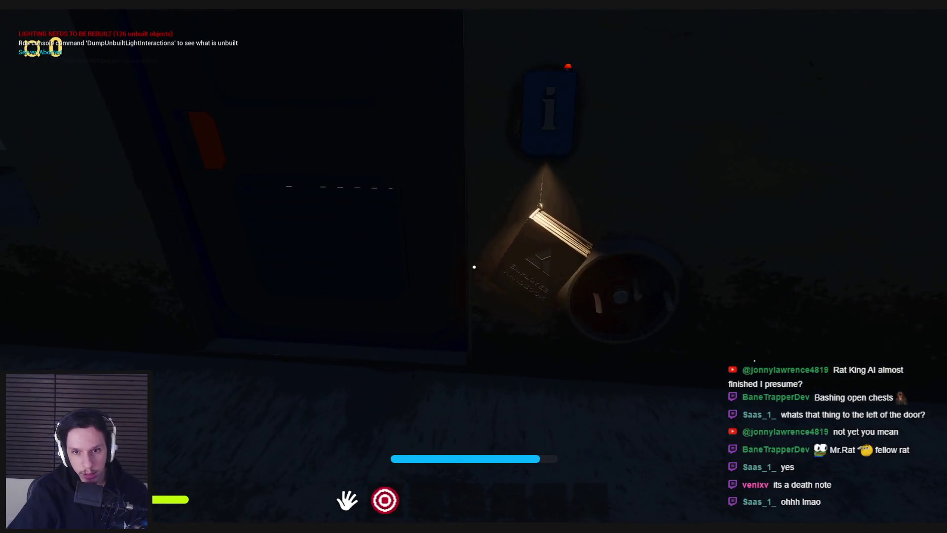
key(s)
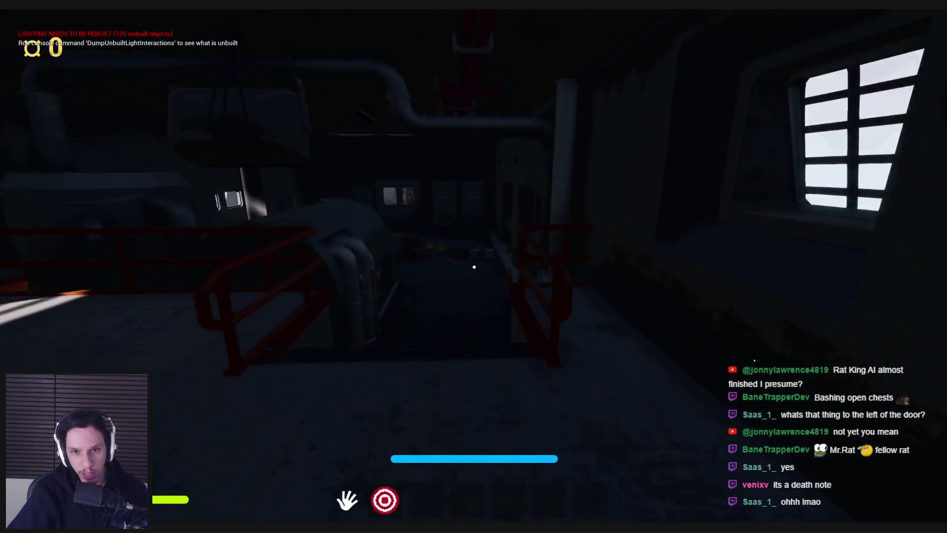
key(shift+w)
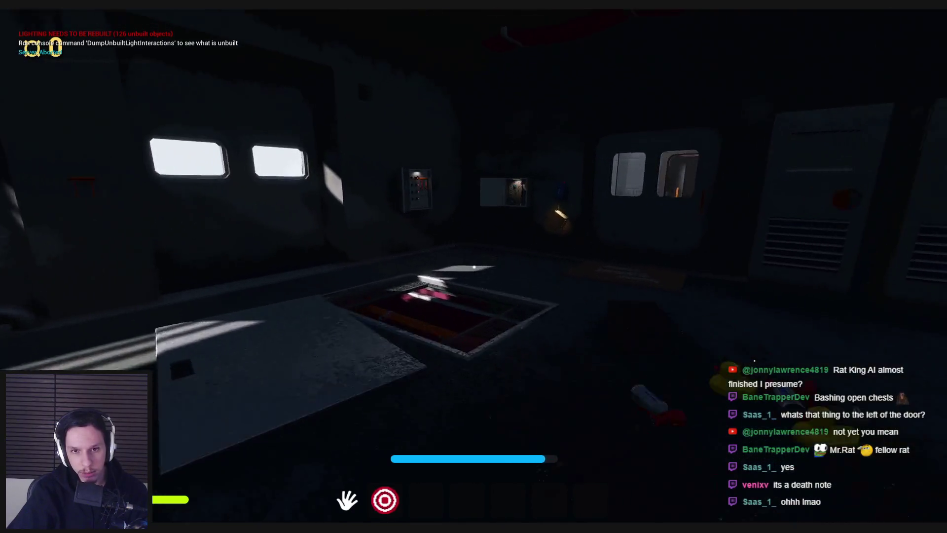
key(w)
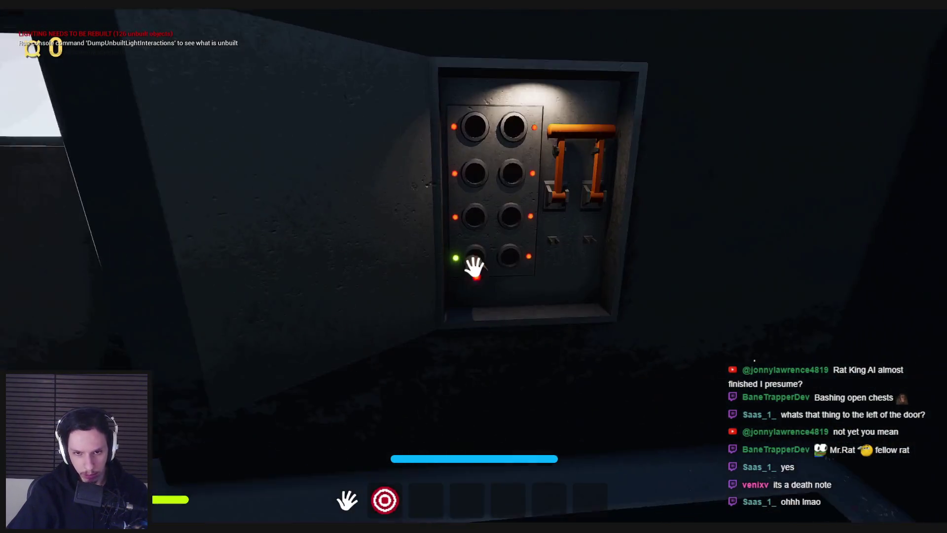
click(474, 266)
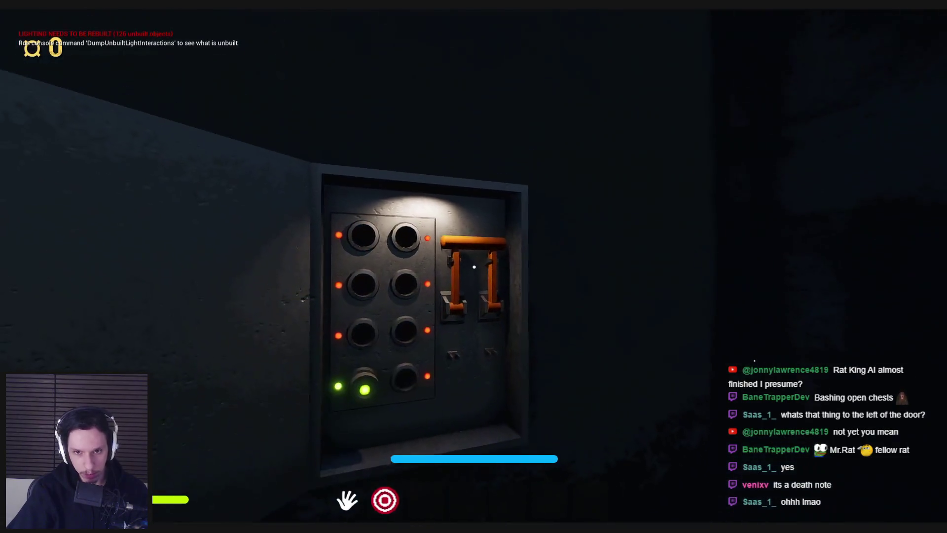
Lift a suitcase on the engine car floor and swing it open, then check the rubber ducks.
key(s)
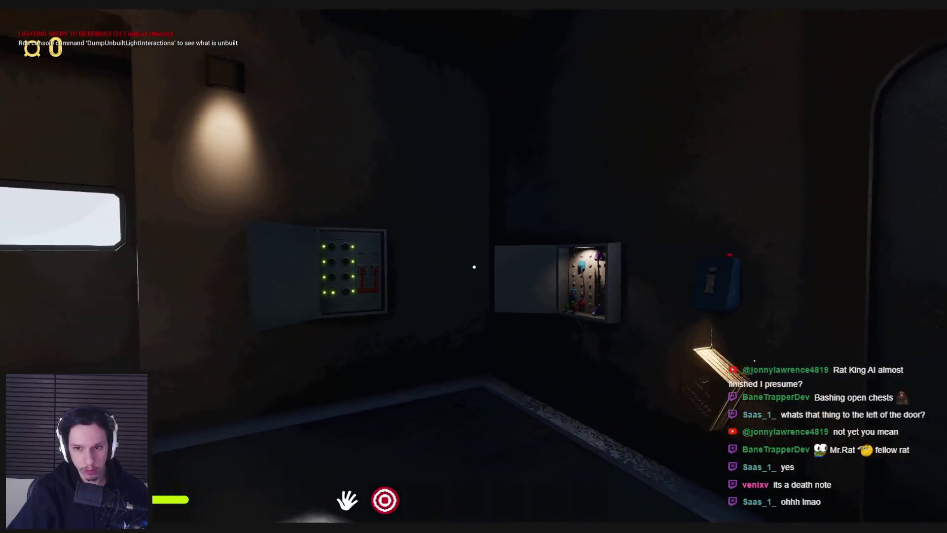
key(s)
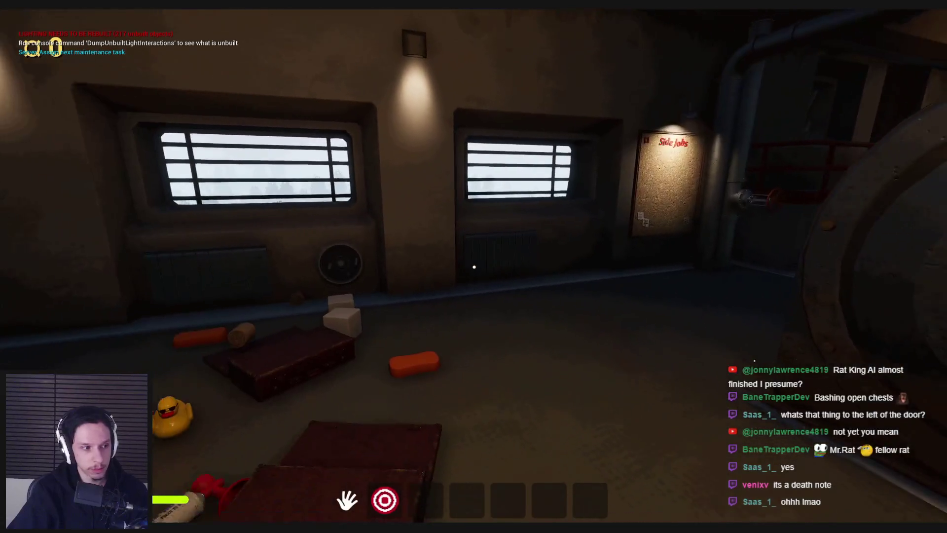
key(w)
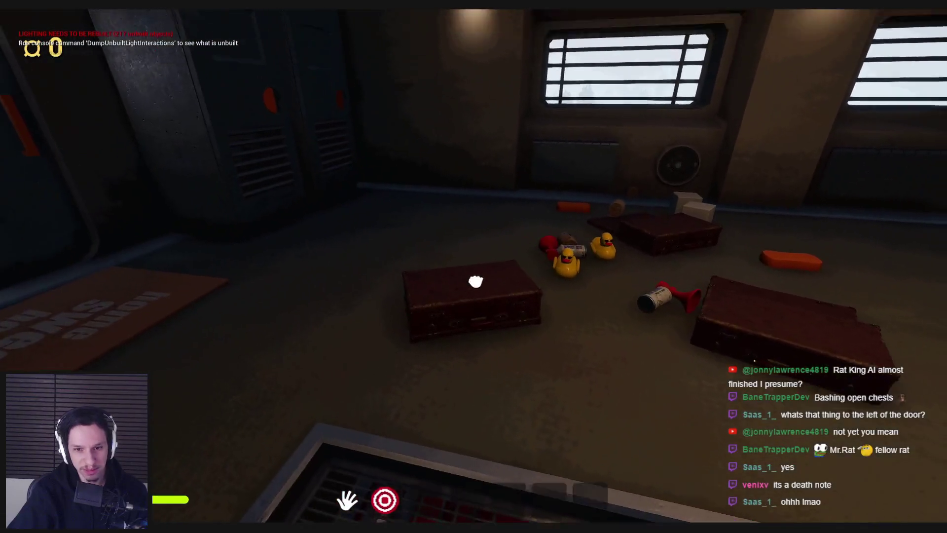
mouse_move(473, 267)
mouse_down()
mouse_move(474, 301)
mouse_move(474, 266)
mouse_up()
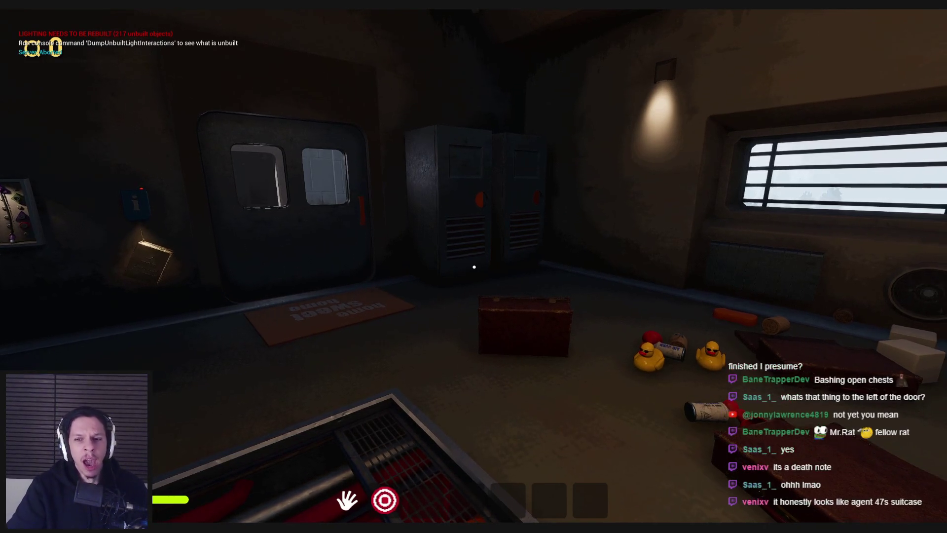
key(w)
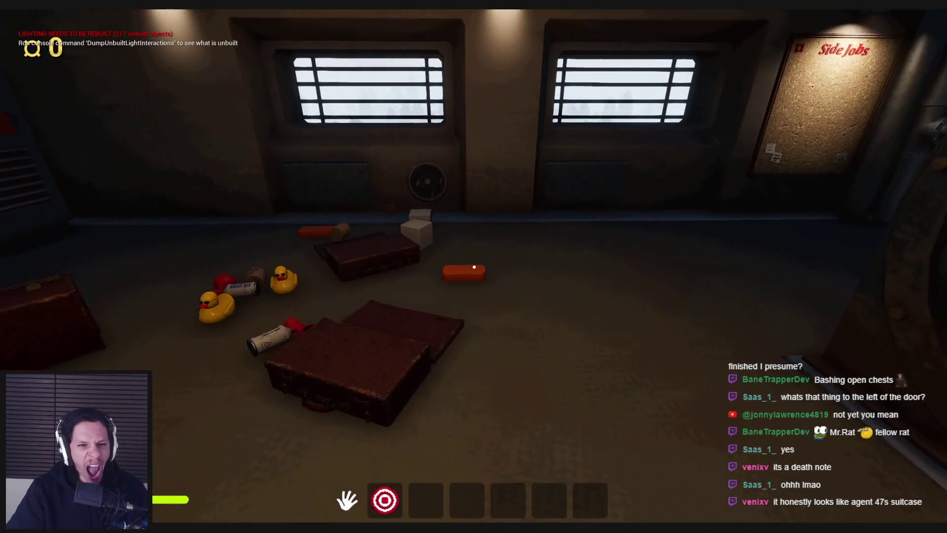
key(s)
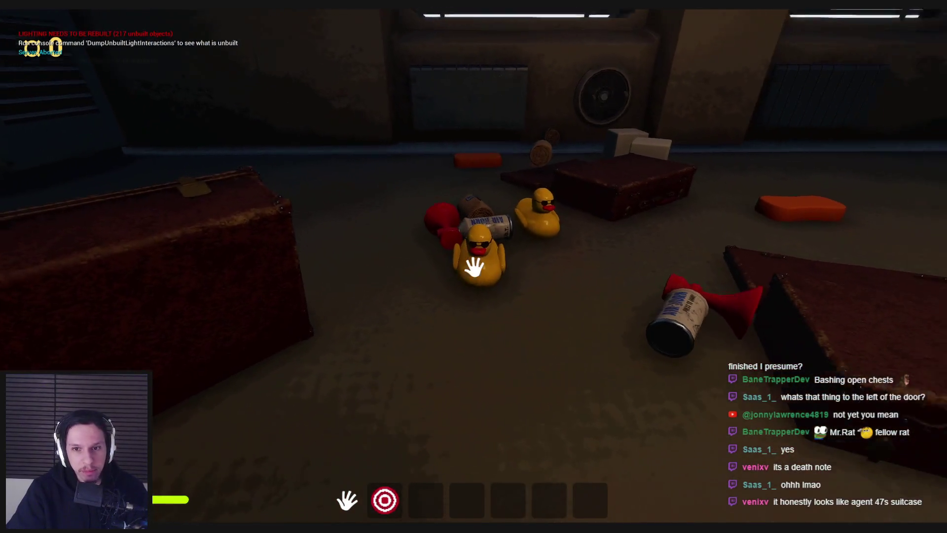
key(s)
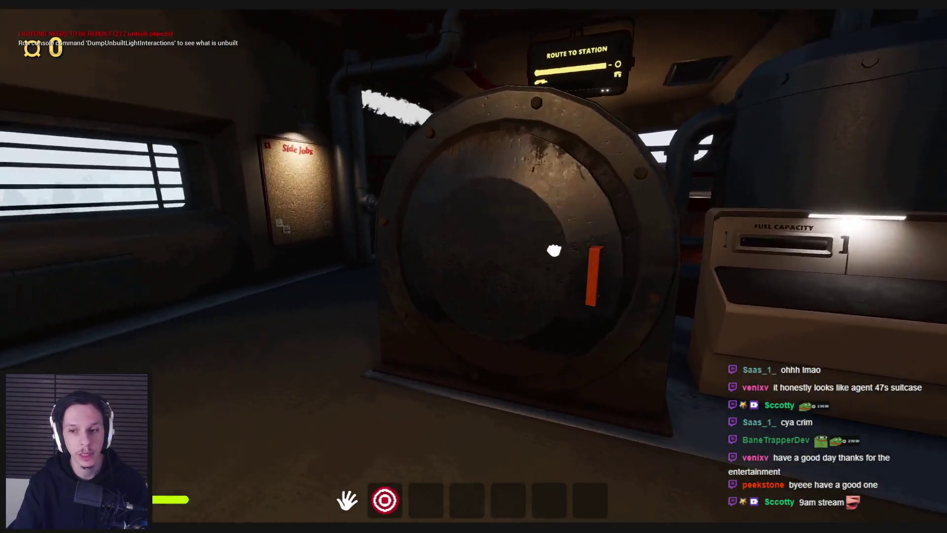
Swing open the boiler door to expose the glowing coals.
click(474, 267)
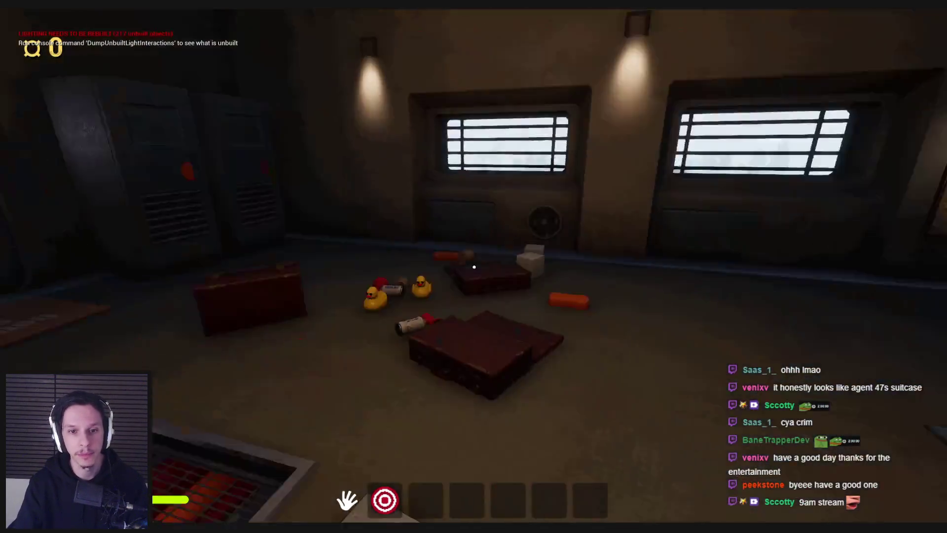